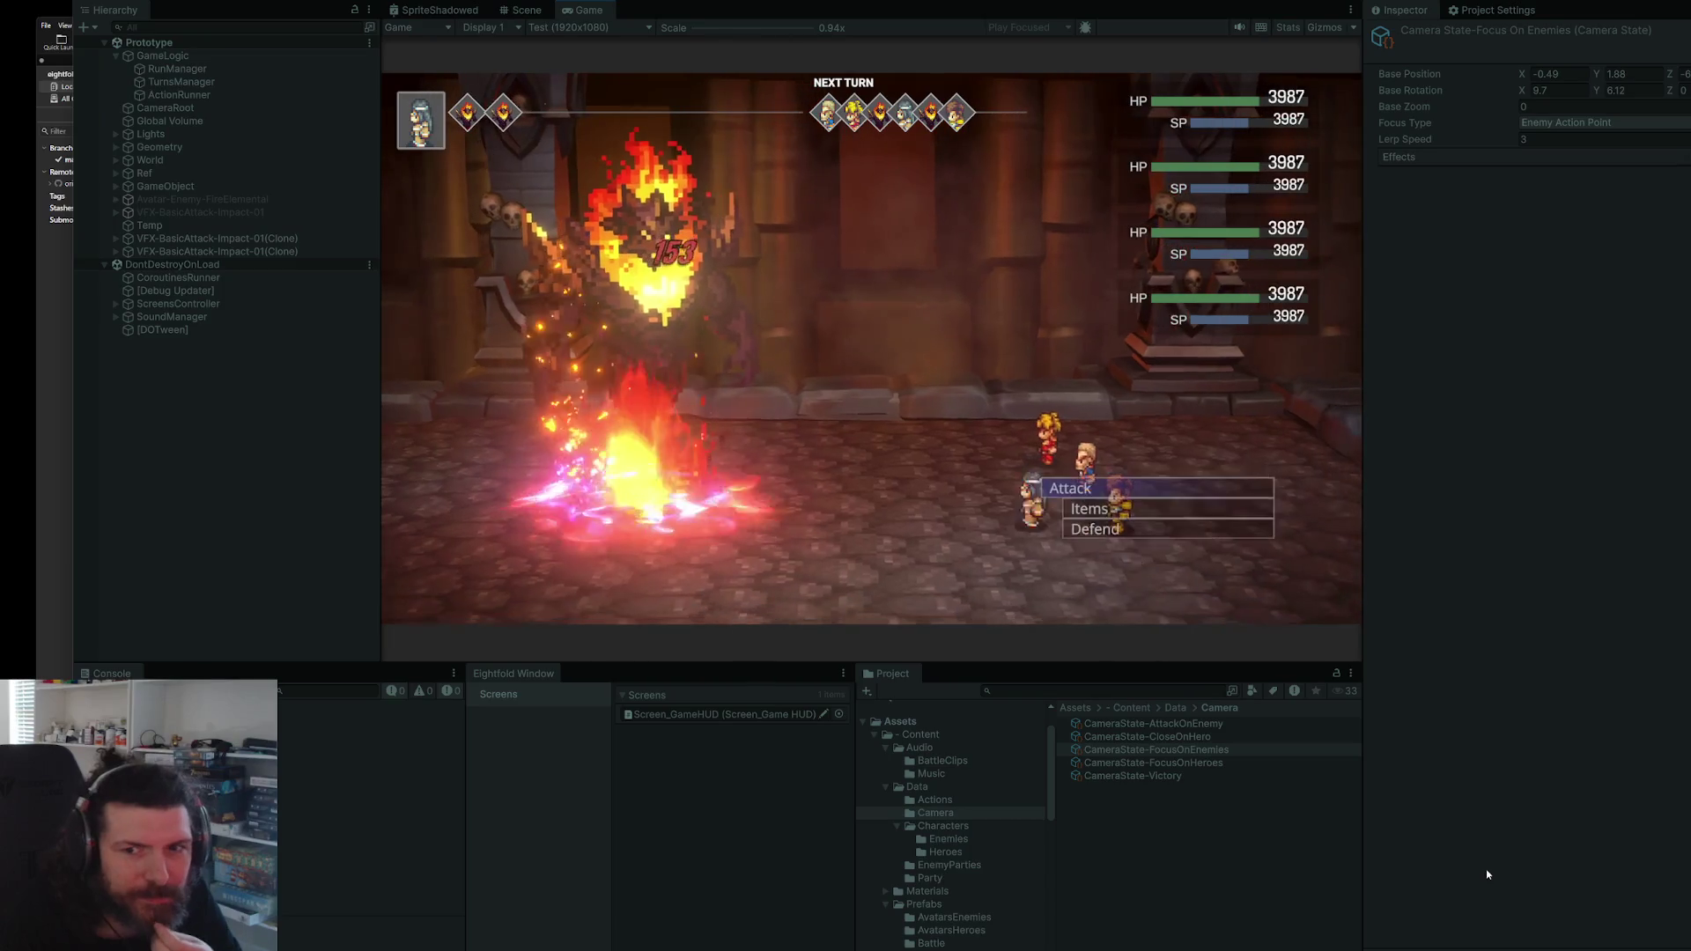
- Play several hero turns, each choosing Attack on the fire elemental, then stop the play test
key("Return")
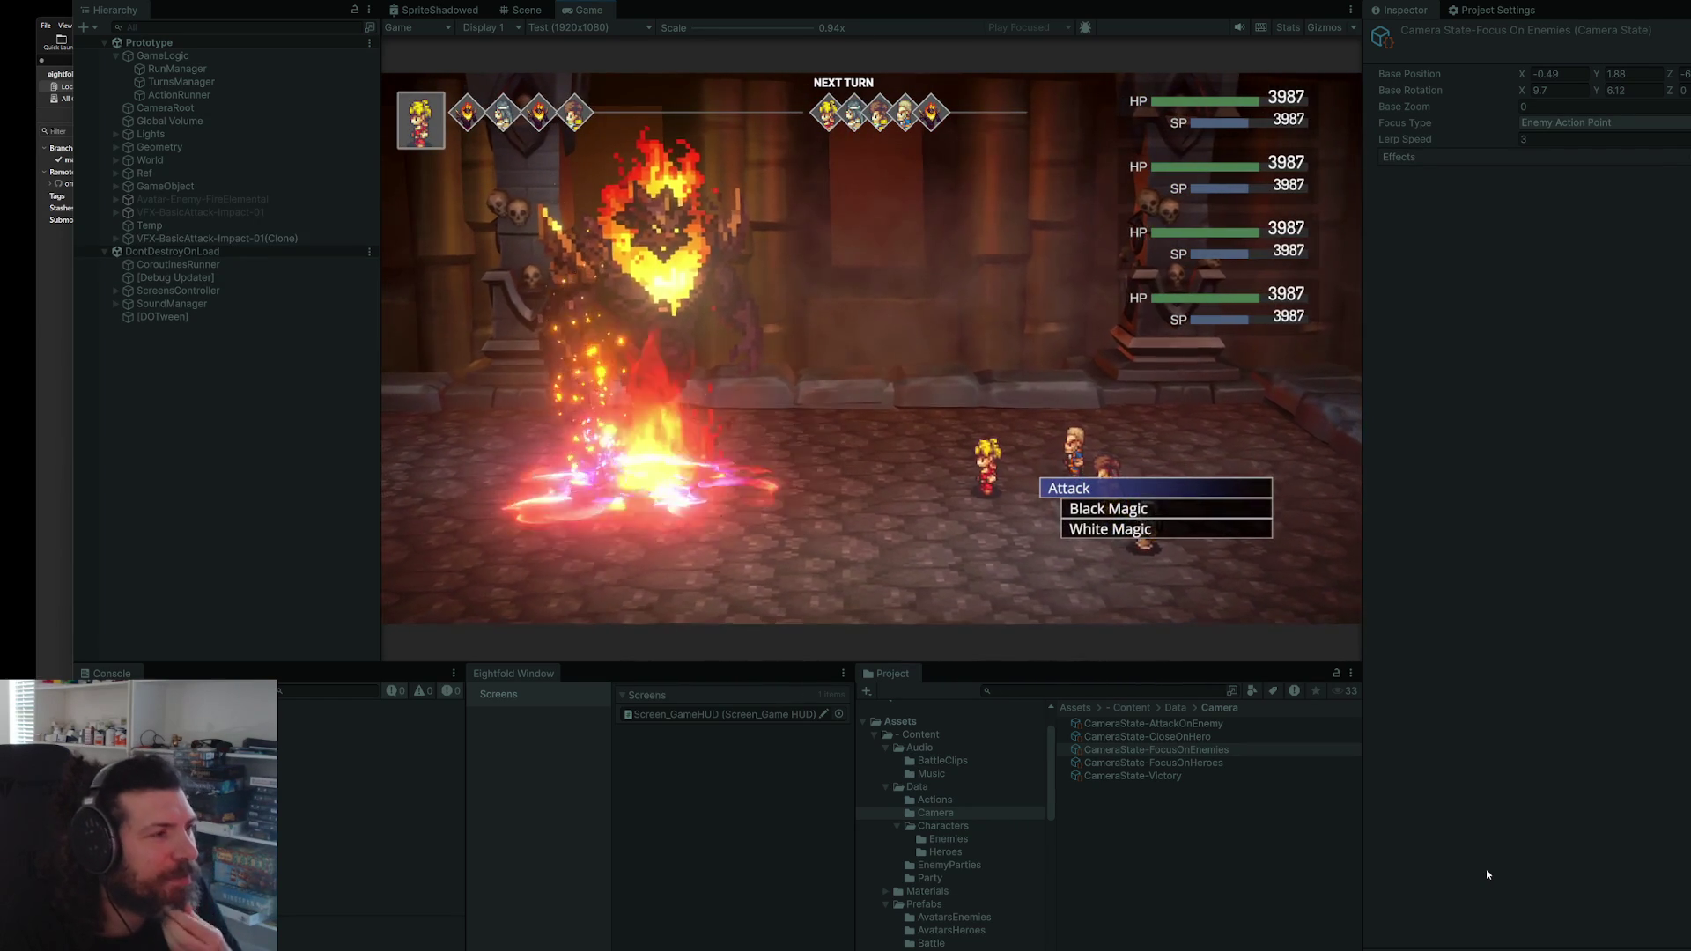
key("Return")
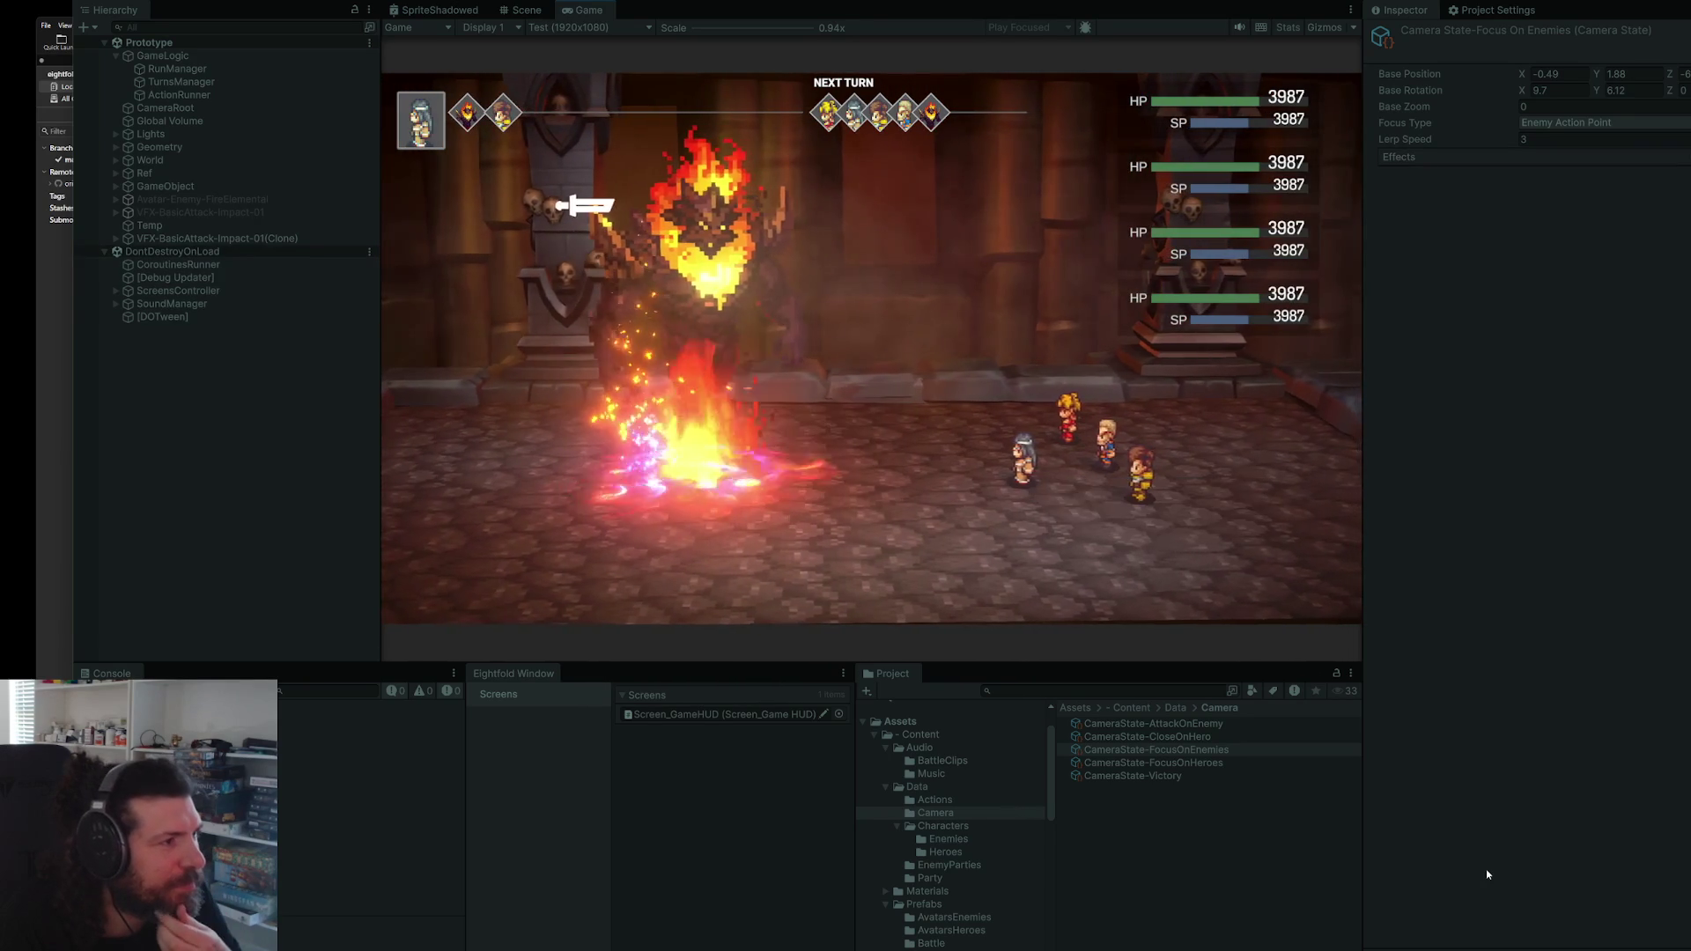
key("Return")
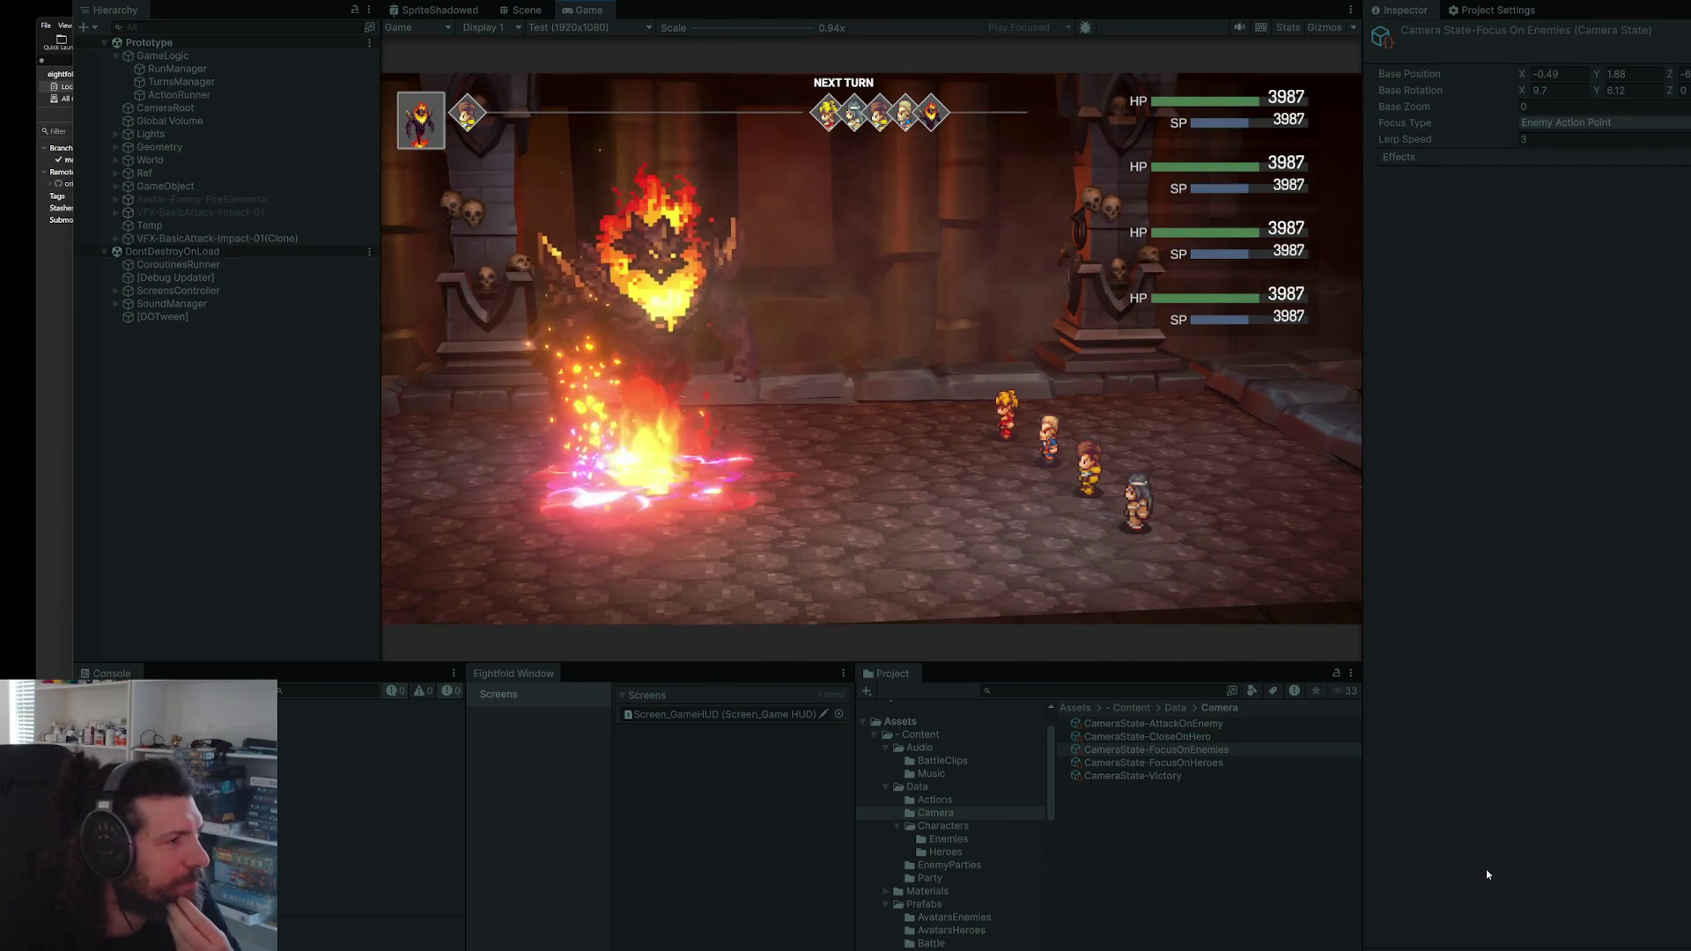
key("Return")
key("Return")
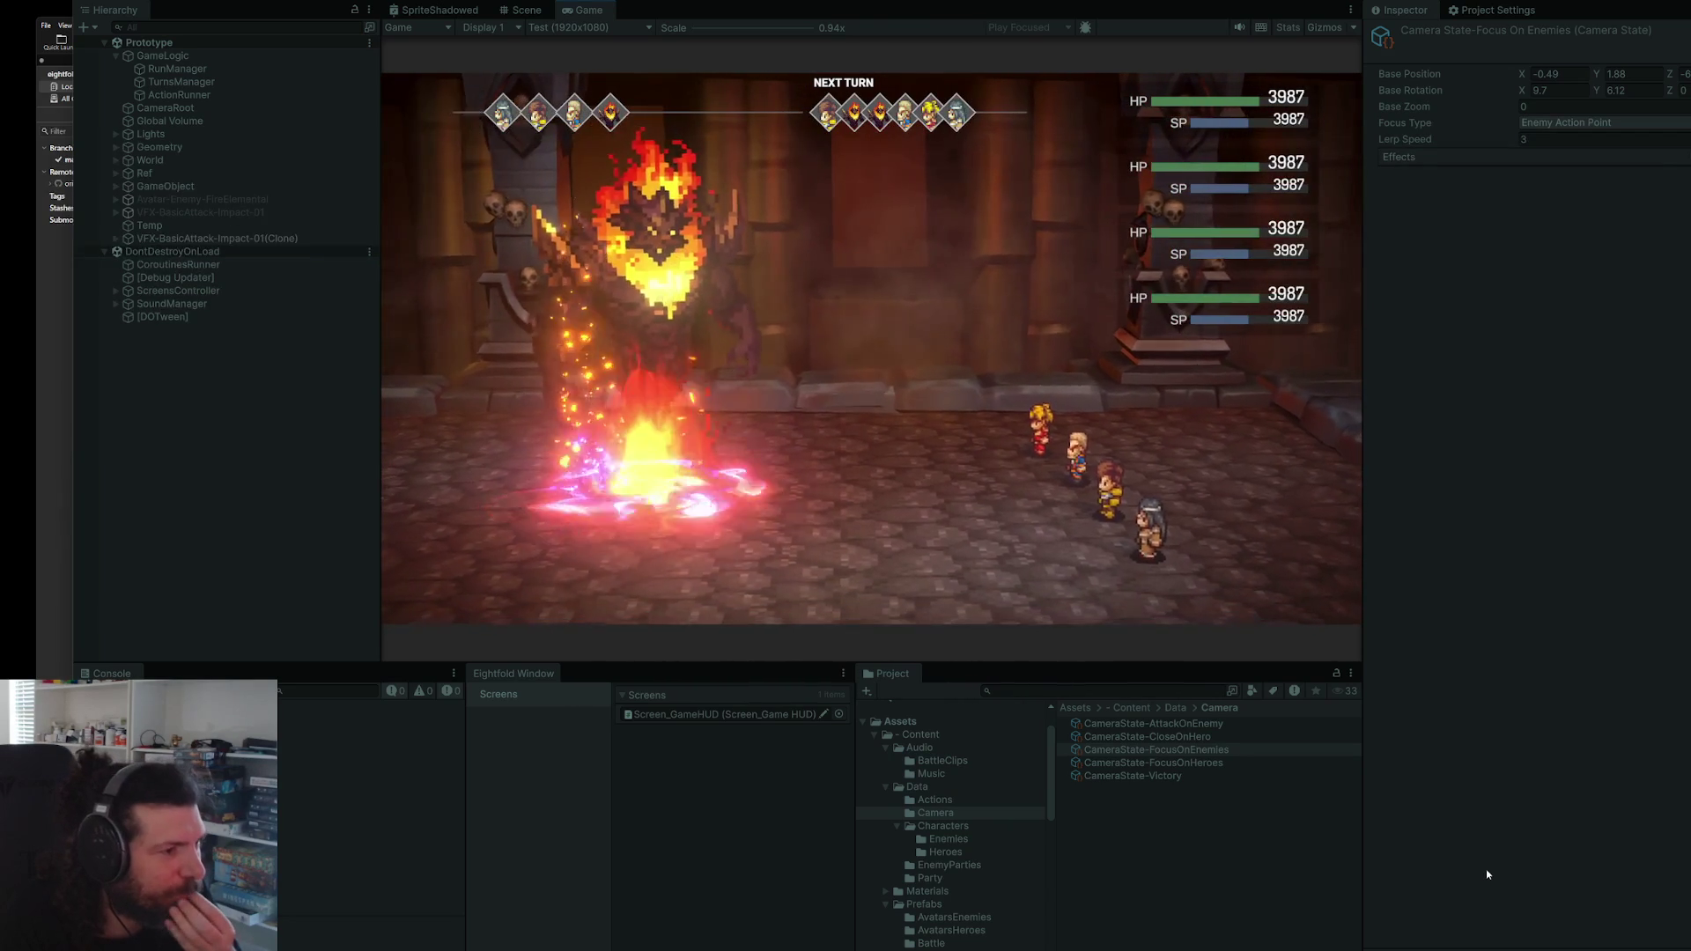
key("Return")
key("Return")
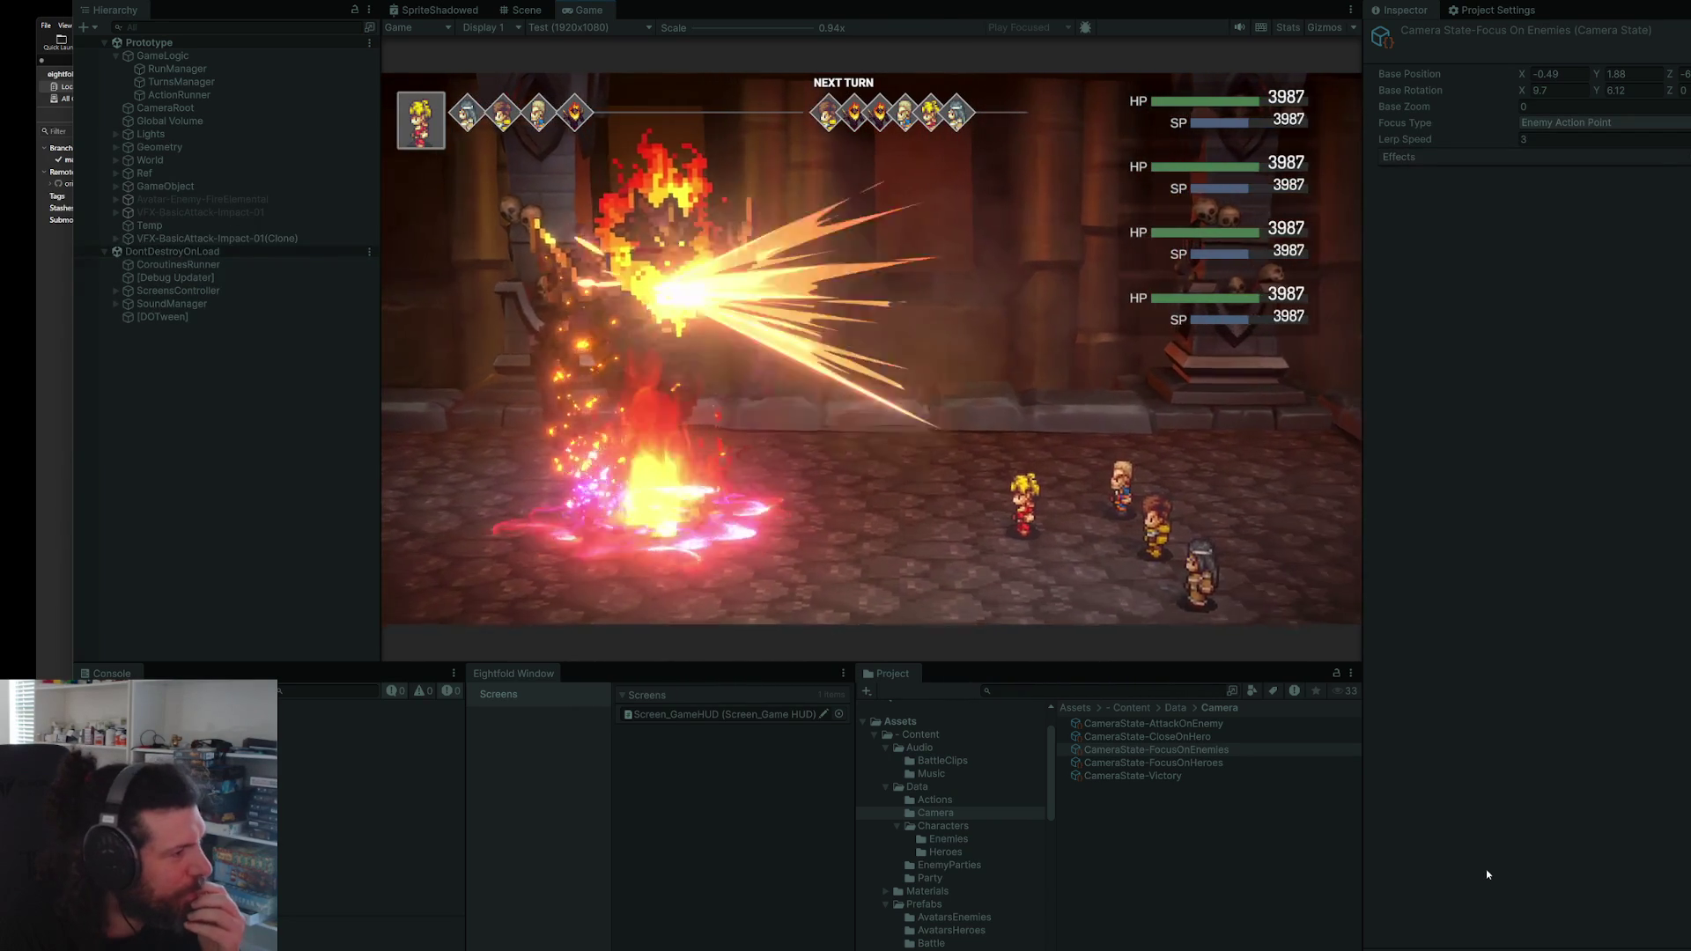
key("Return")
key("Return")
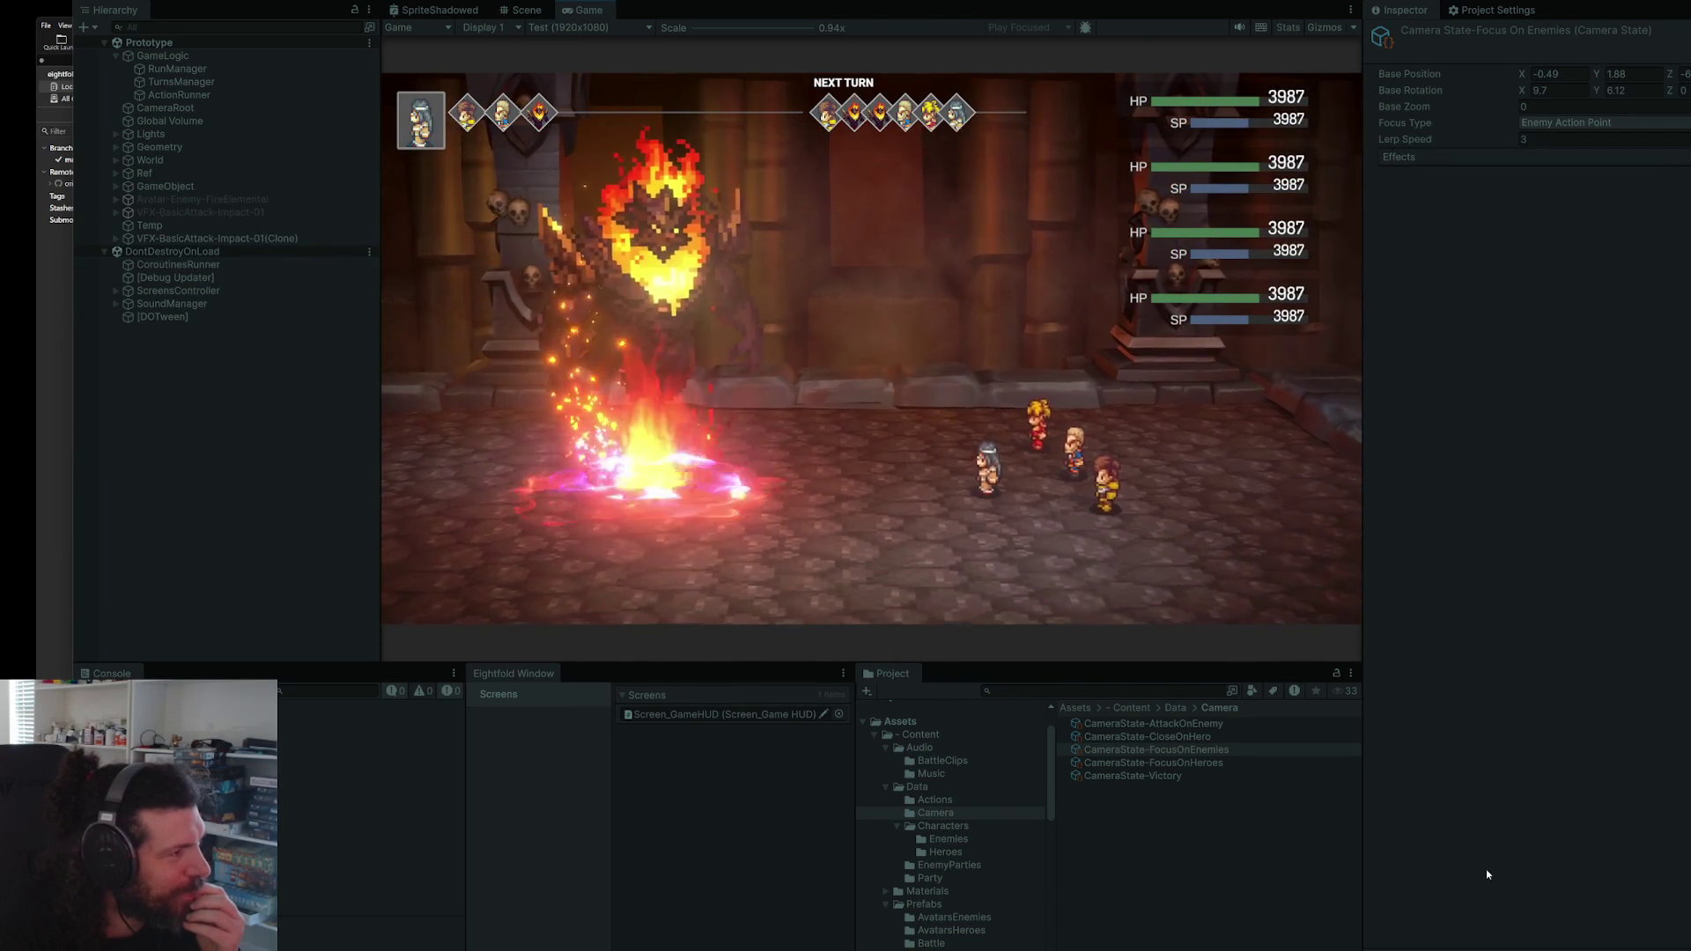
key("Return")
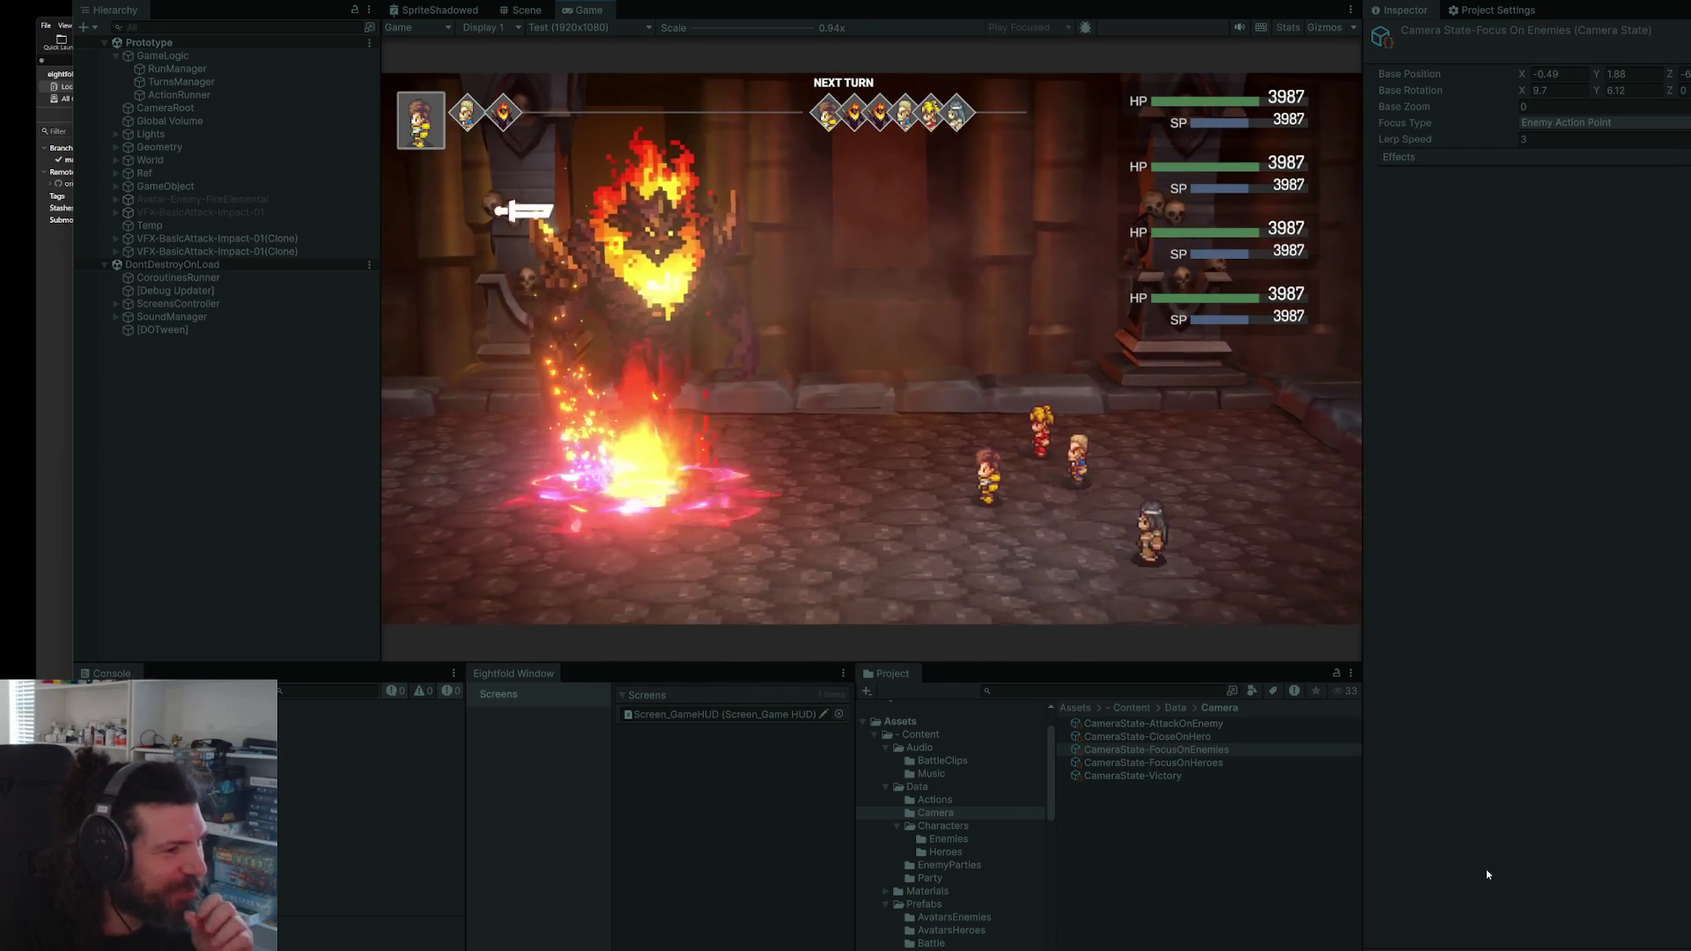
key("Return")
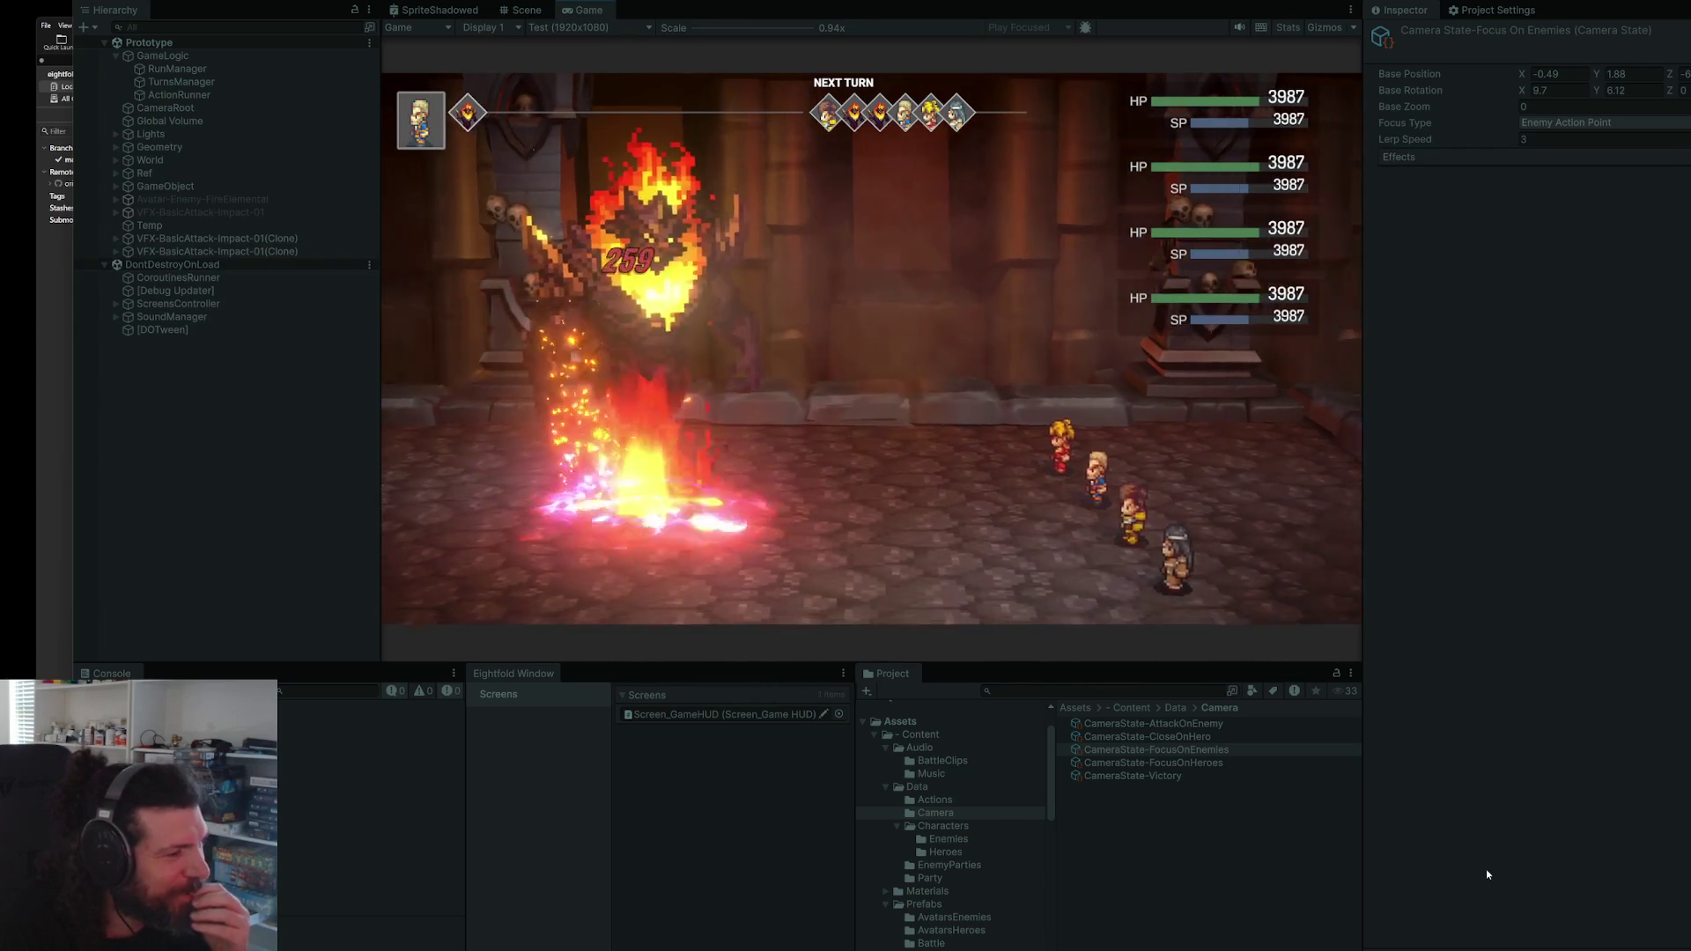
key("Return")
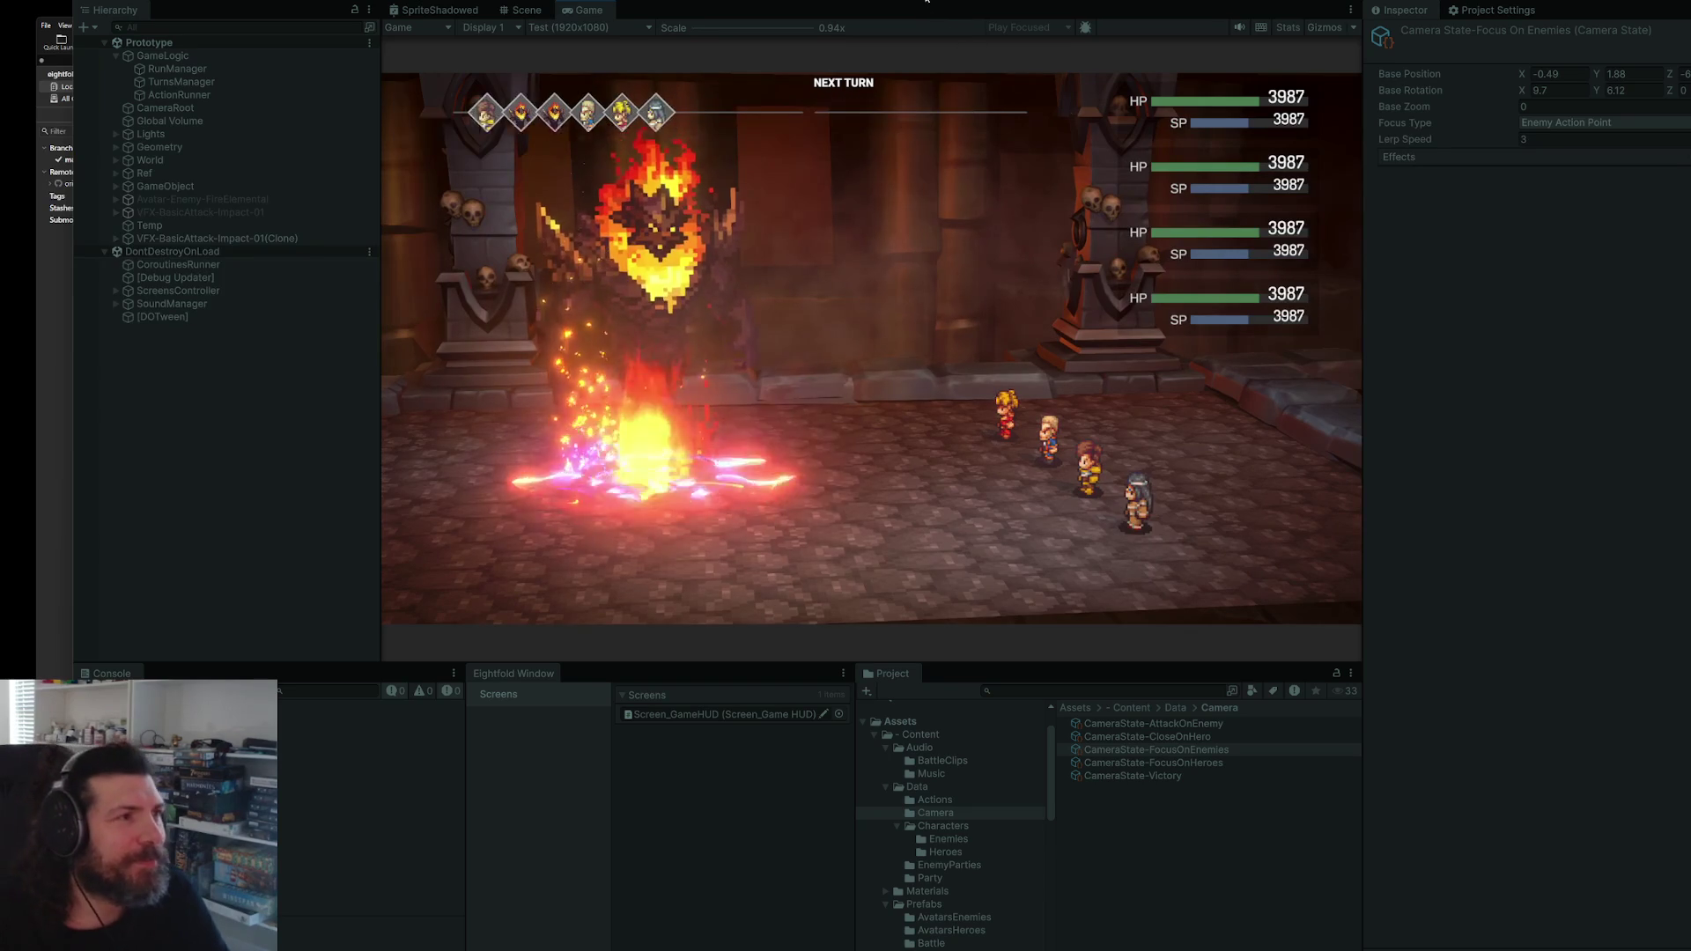
left_click(876, 138)
key("ctrl+p")
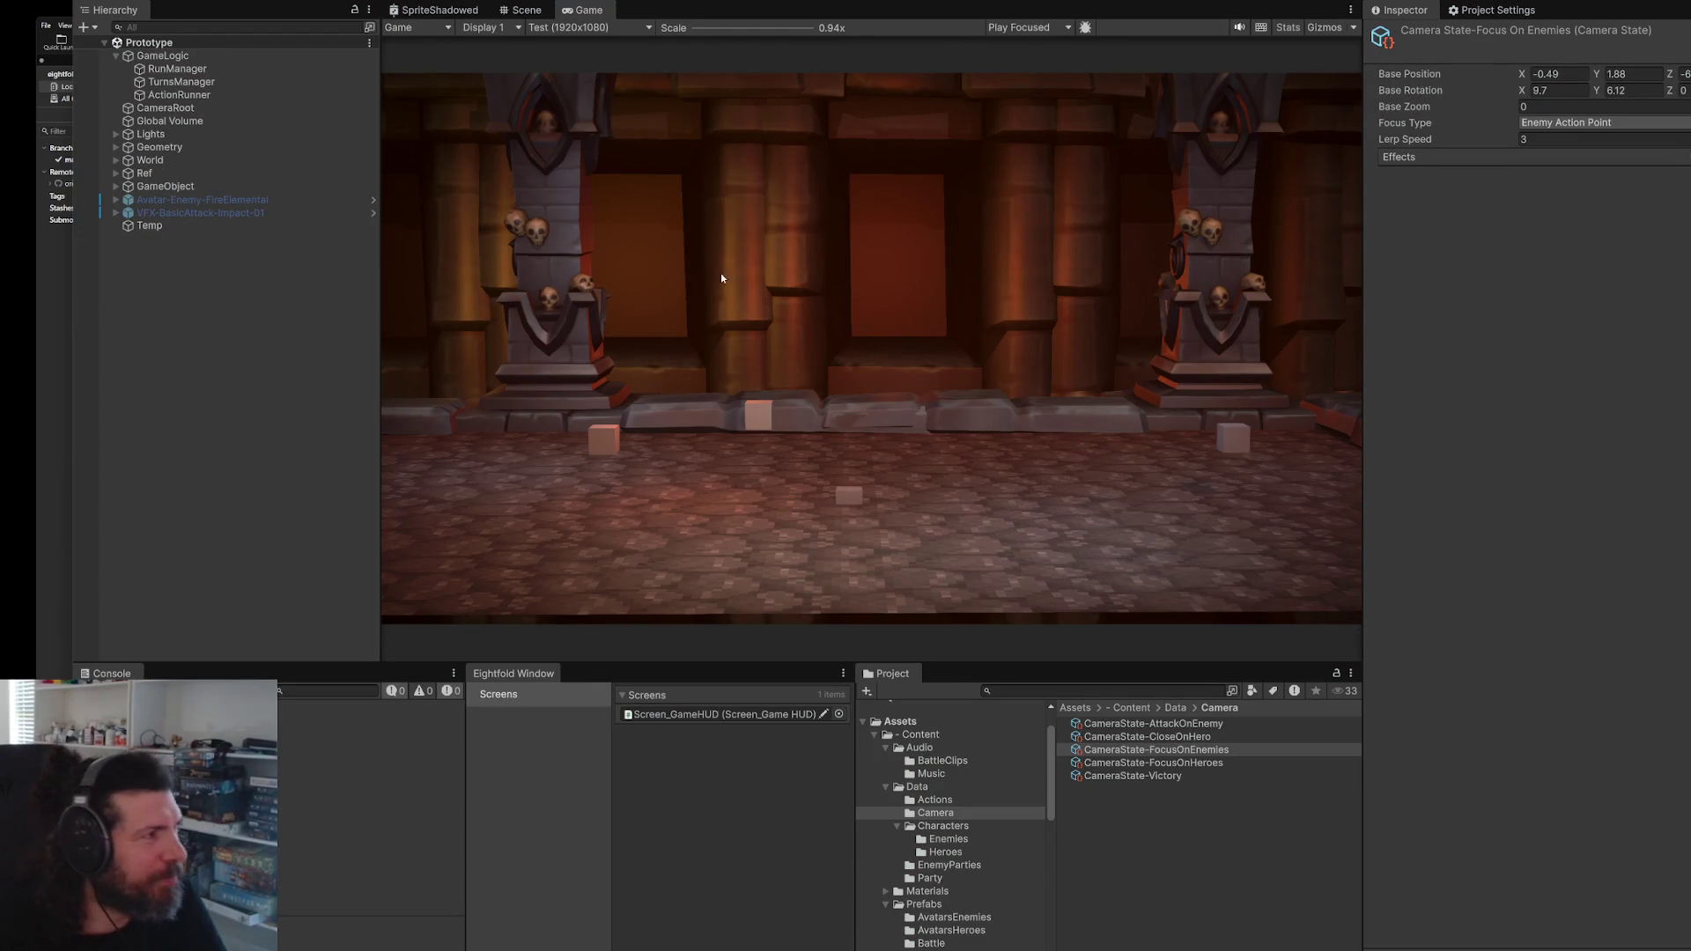
- In the Scene view, move divider_02 (8) to the floor's front and flatten it vertically
left_click(527, 10)
left_click_drag(616, 220, 760, 256)
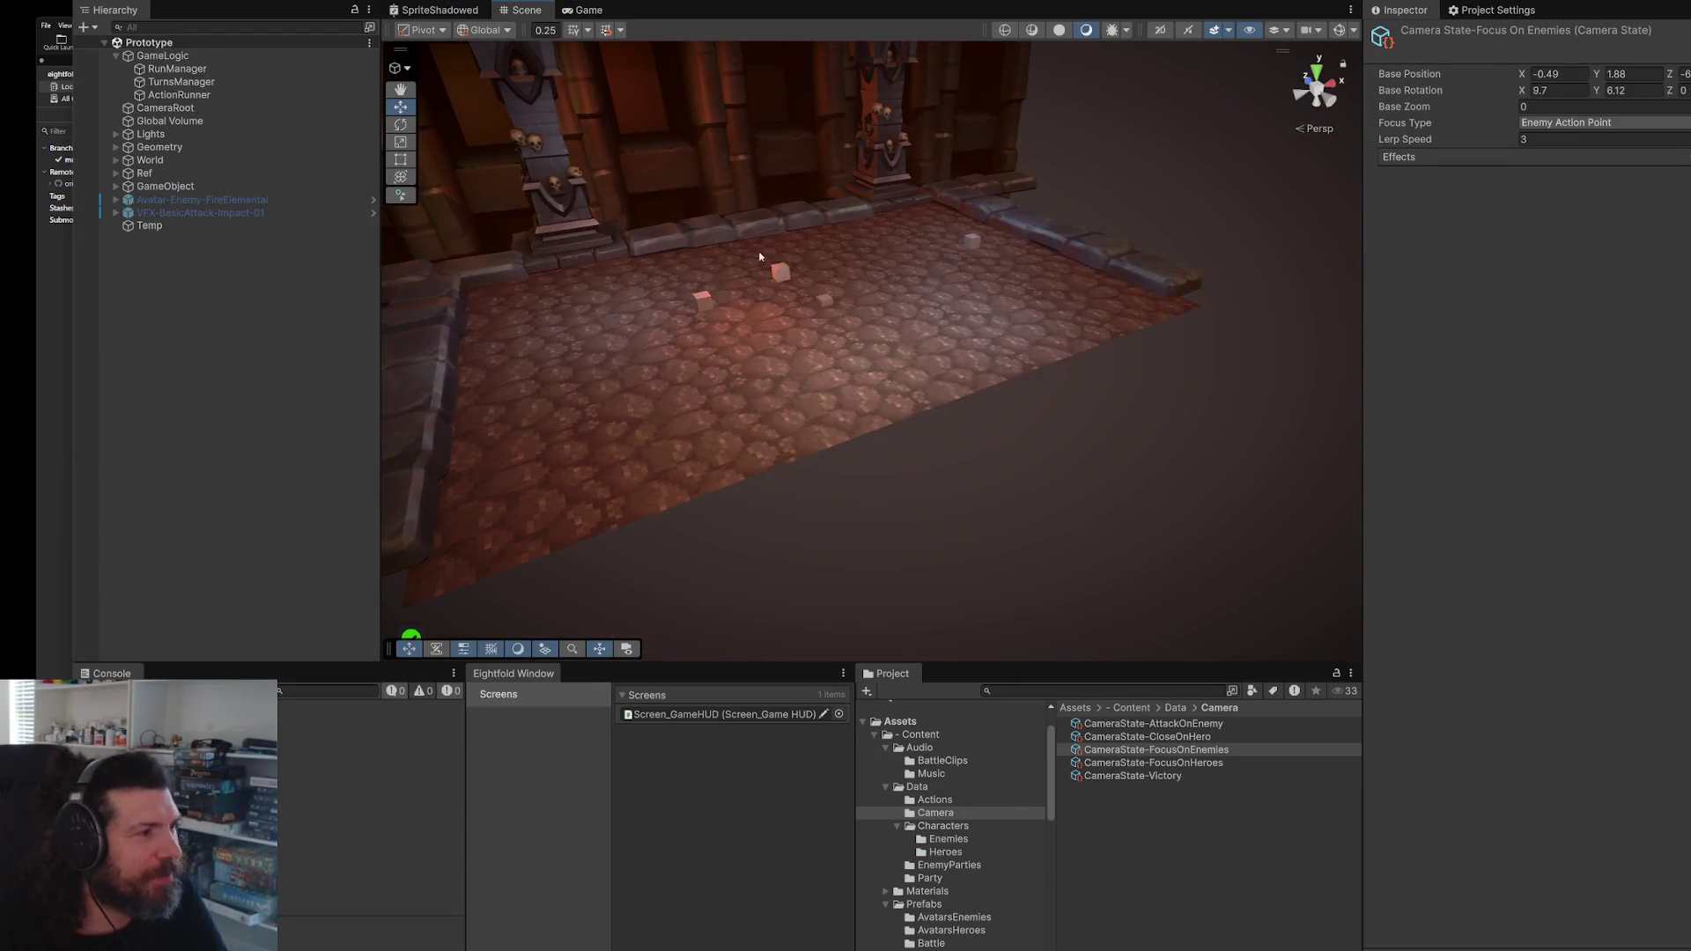
left_click(702, 236)
left_click_drag(738, 255, 876, 396)
key("ctrl+z")
mouse_move(736, 252)
left_mouse_down()
mouse_move(969, 479)
mouse_move(1009, 483)
mouse_move(1008, 390)
left_mouse_up()
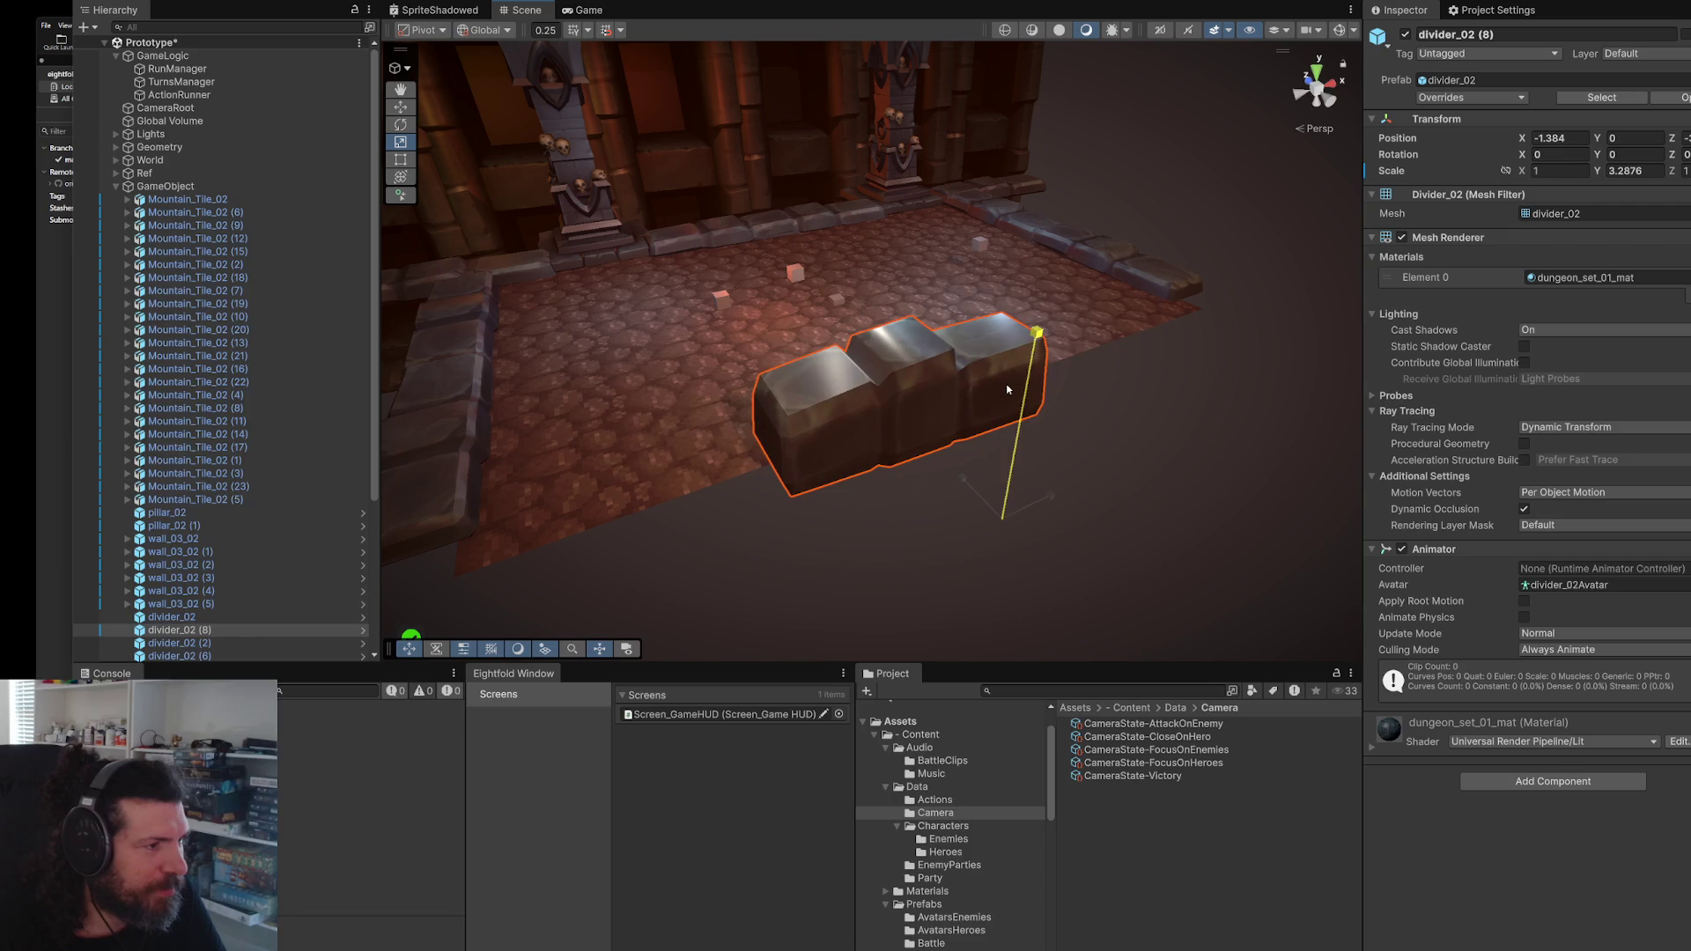
left_click_drag(1006, 486, 996, 553)
key("ctrl+z")
key("ctrl+z")
key("r")
mouse_move(1012, 475)
left_mouse_down()
mouse_move(1010, 498)
mouse_move(1041, 484)
mouse_move(953, 528)
mouse_move(763, 553)
mouse_move(722, 599)
mouse_move(669, 617)
left_mouse_up()
key("w")
- Duplicate the flattened divider several times, lining copies up rightward along the floor's front edge
key("ctrl+d")
key("ctrl+d")
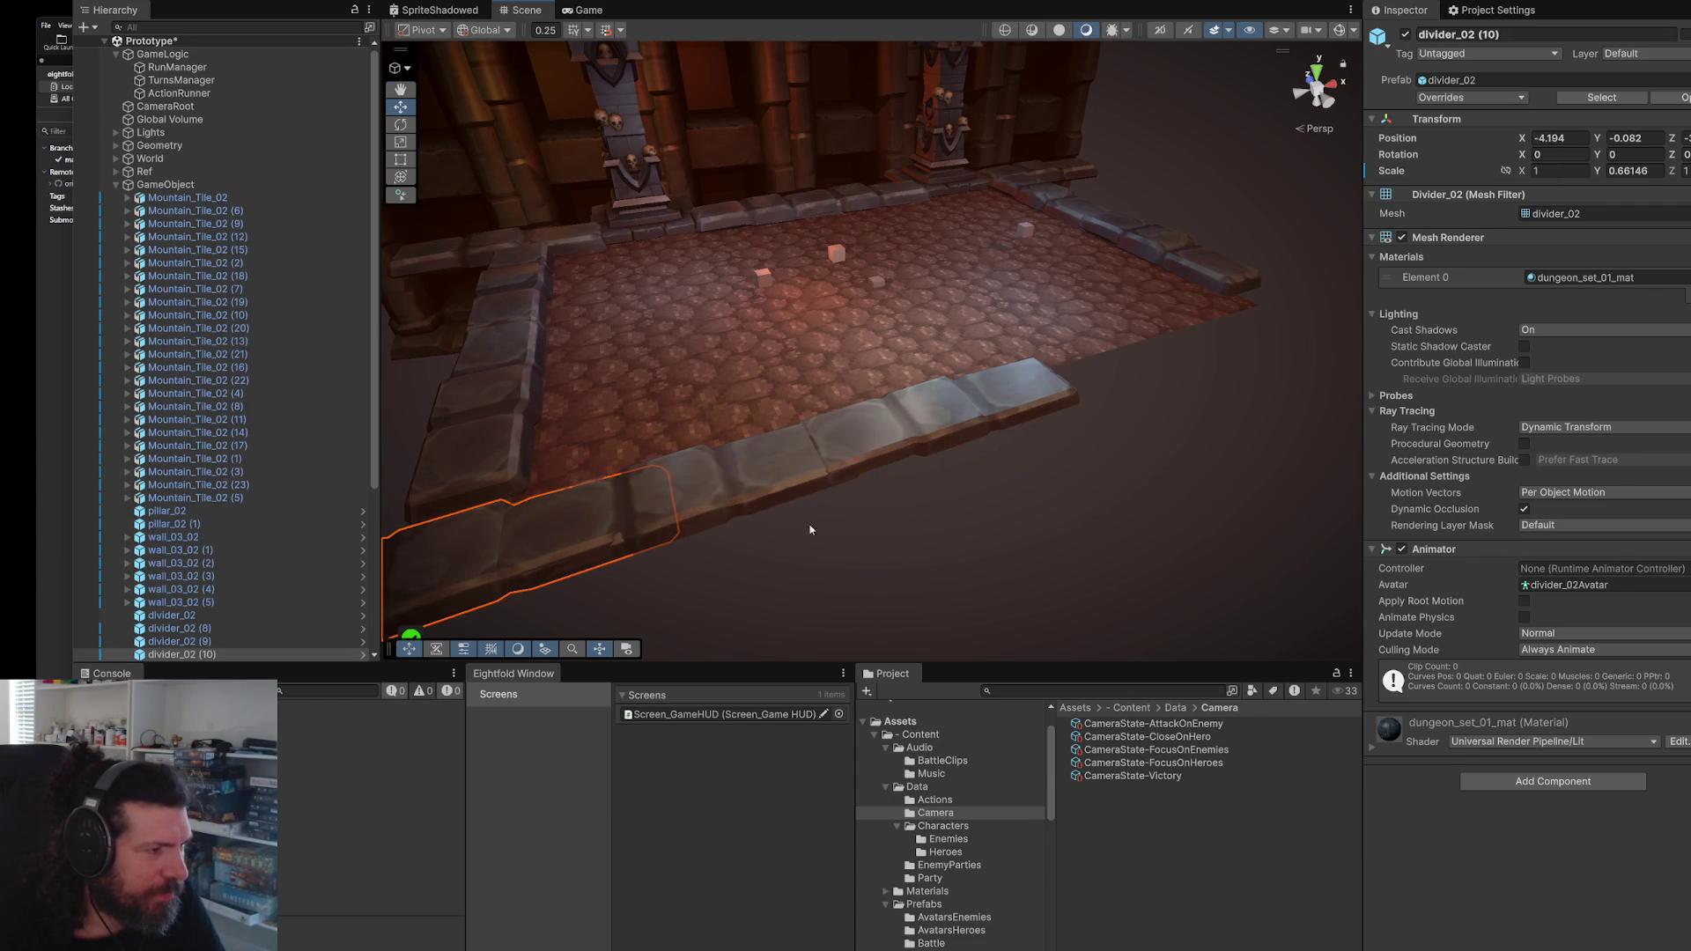
left_click_drag(810, 530, 731, 530)
key("ctrl+d")
mouse_move(563, 529)
left_mouse_down()
mouse_move(1132, 528)
mouse_move(1434, 496)
mouse_move(1206, 475)
left_mouse_up()
left_click_drag(1302, 449, 1334, 440)
left_click_drag(1176, 463, 1065, 473)
key("ctrl+d")
mouse_move(802, 435)
left_mouse_down()
mouse_move(1044, 401)
mouse_move(866, 664)
mouse_move(805, 404)
mouse_move(875, 337)
left_mouse_up()
key("ctrl+d")
mouse_move(1079, 227)
left_mouse_down()
mouse_move(978, 207)
mouse_move(810, 230)
mouse_move(809, 387)
mouse_move(822, 44)
mouse_move(822, 201)
mouse_move(846, 266)
left_mouse_up()
- Stretch the centre-front divider copy and raise it up to floor level
key("r")
key("w")
left_click_drag(841, 375, 841, 250)
scroll(860, 338, "up", 5)
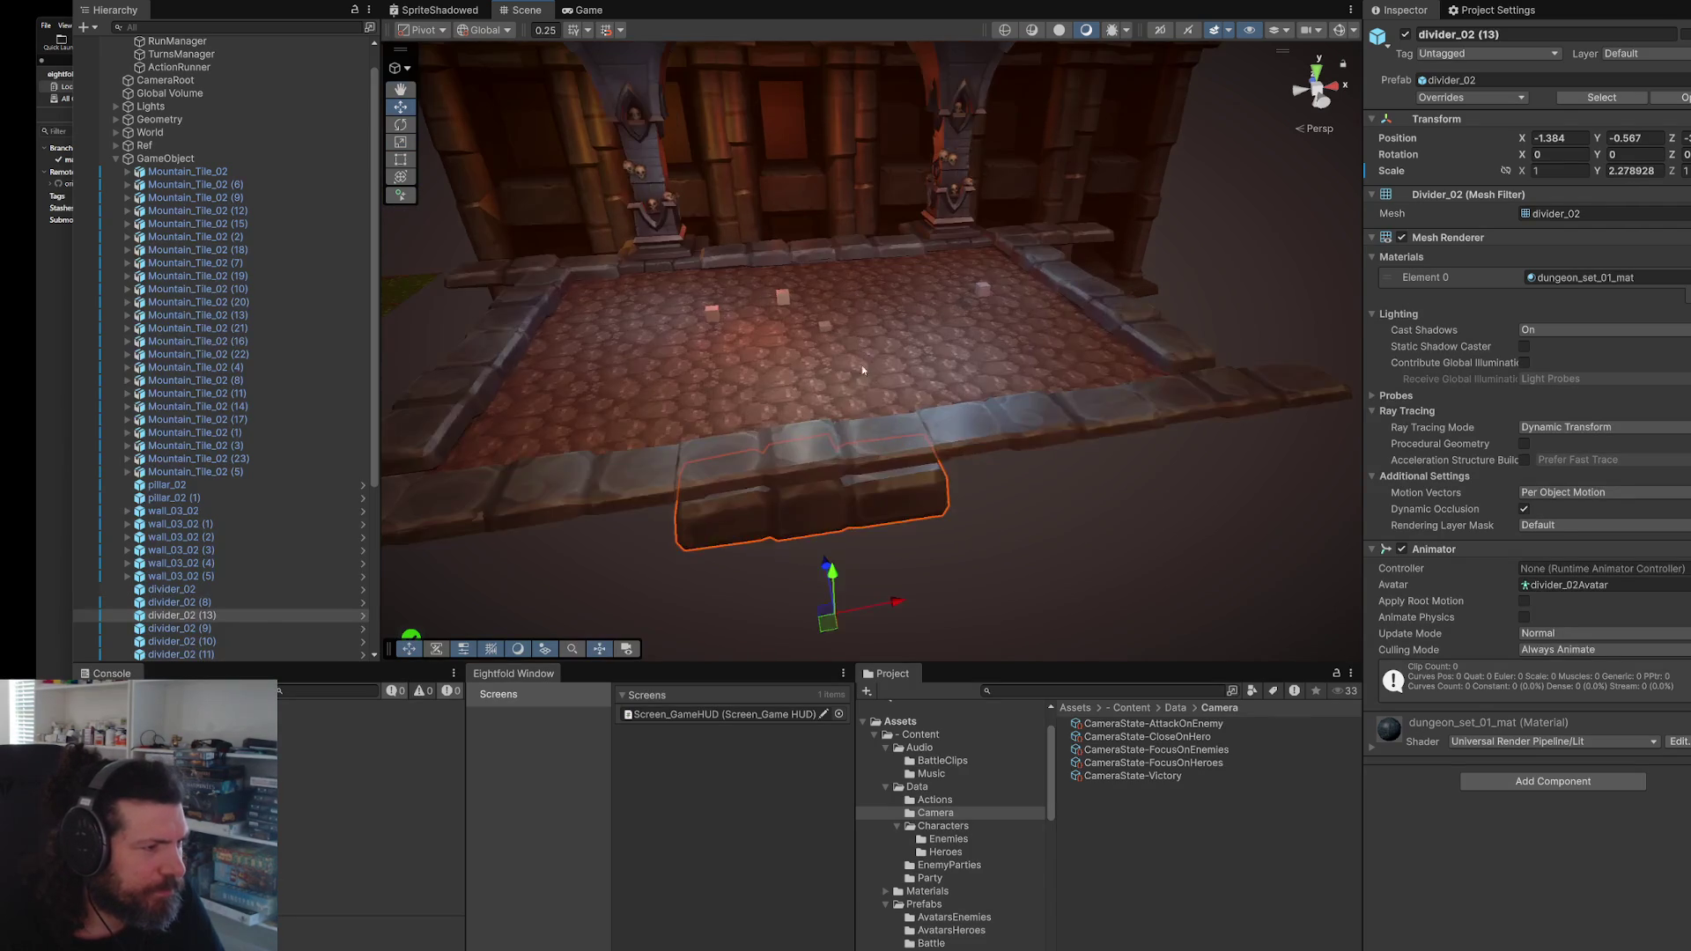
mouse_move(884, 499)
left_mouse_down()
mouse_move(887, 478)
mouse_move(1171, 473)
mouse_move(1367, 445)
left_mouse_up()
- Add more divider copies leftward along the front edge to complete the low border
key("ctrl+d")
key("ctrl+d")
left_click_drag(1083, 445, 1112, 418)
key("ctrl+d")
mouse_move(1327, 380)
left_mouse_down()
mouse_move(748, 462)
mouse_move(726, 413)
left_mouse_up()
key("f")
key("ctrl+d")
mouse_move(1006, 405)
left_mouse_down()
mouse_move(831, 419)
mouse_move(1084, 367)
mouse_move(796, 434)
mouse_move(951, 366)
mouse_move(875, 447)
left_mouse_up()
left_click(921, 394)
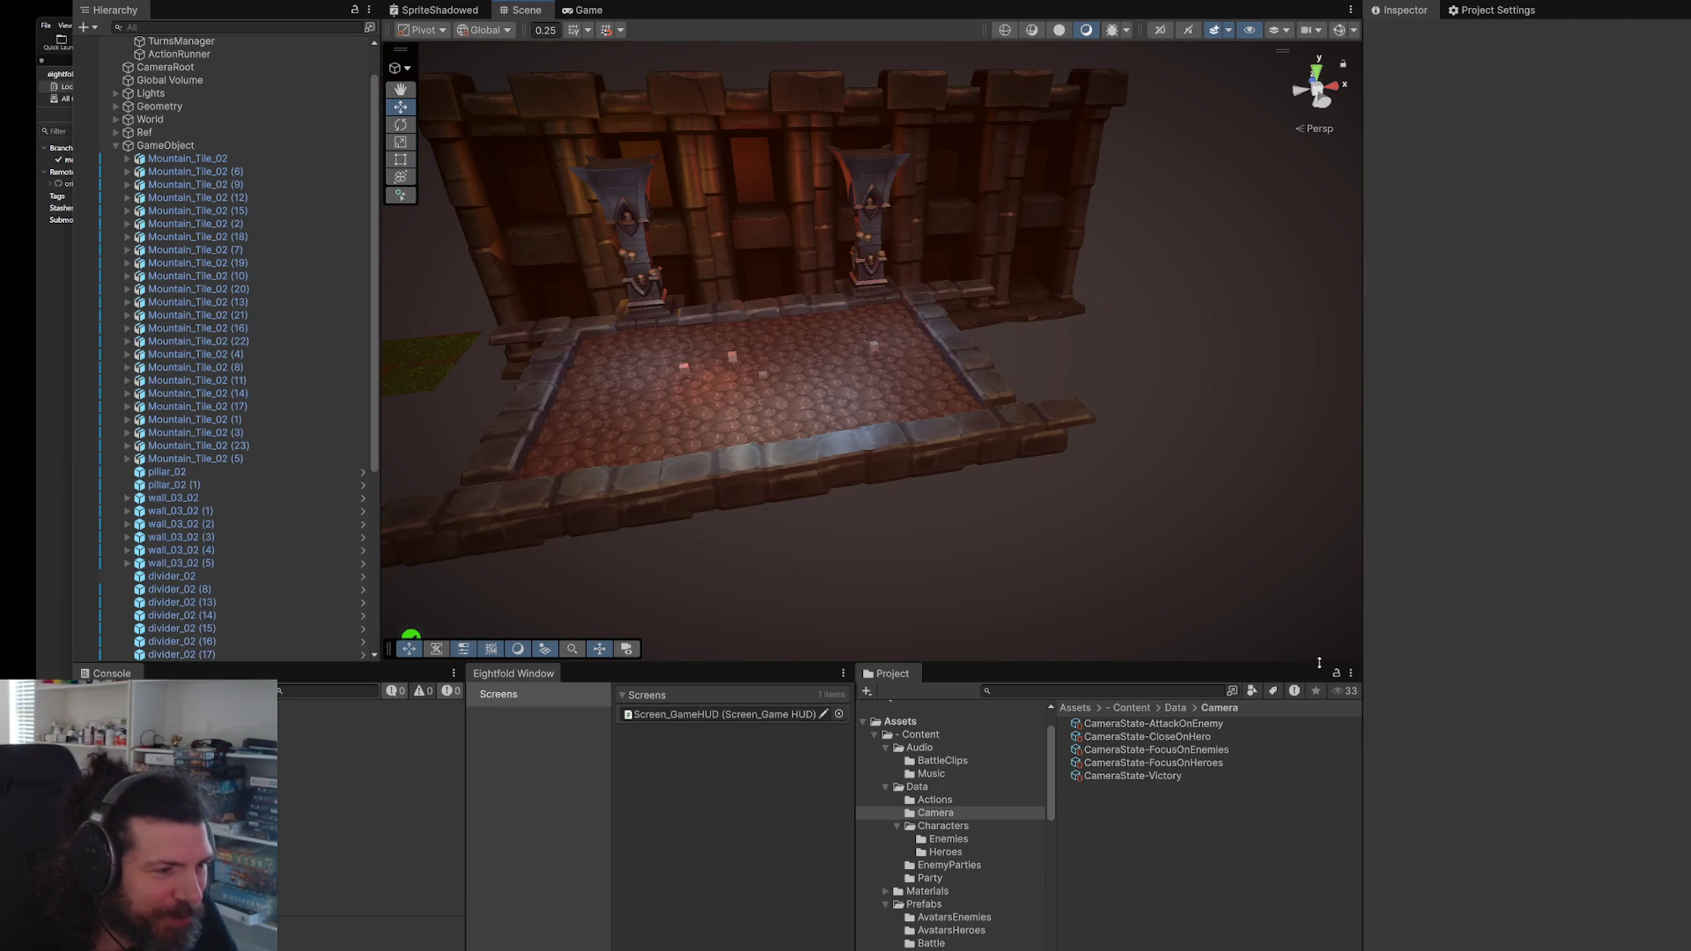
left_click_drag(1319, 663, 1308, 778)
key("alt+Tab")
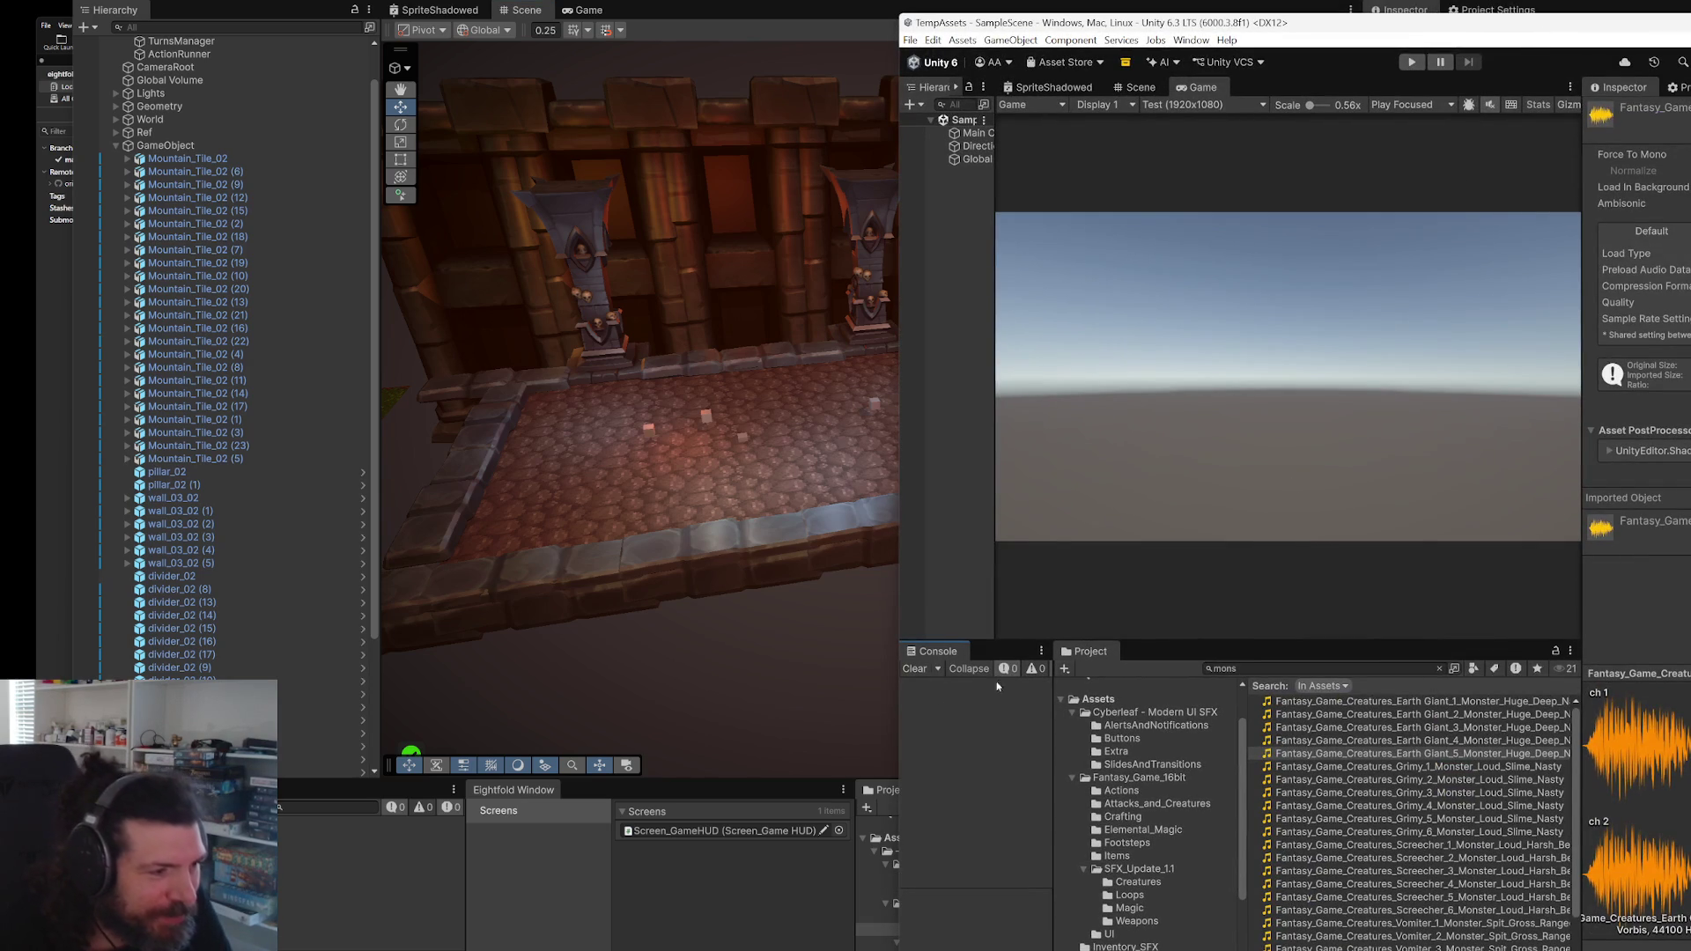
- Preview SlidesAndTransitions sounds: CloseOrDisable1, LittleSwoosh1a, Maximize3 and OpenOrEnable5
scroll(1031, 814, "down", 3)
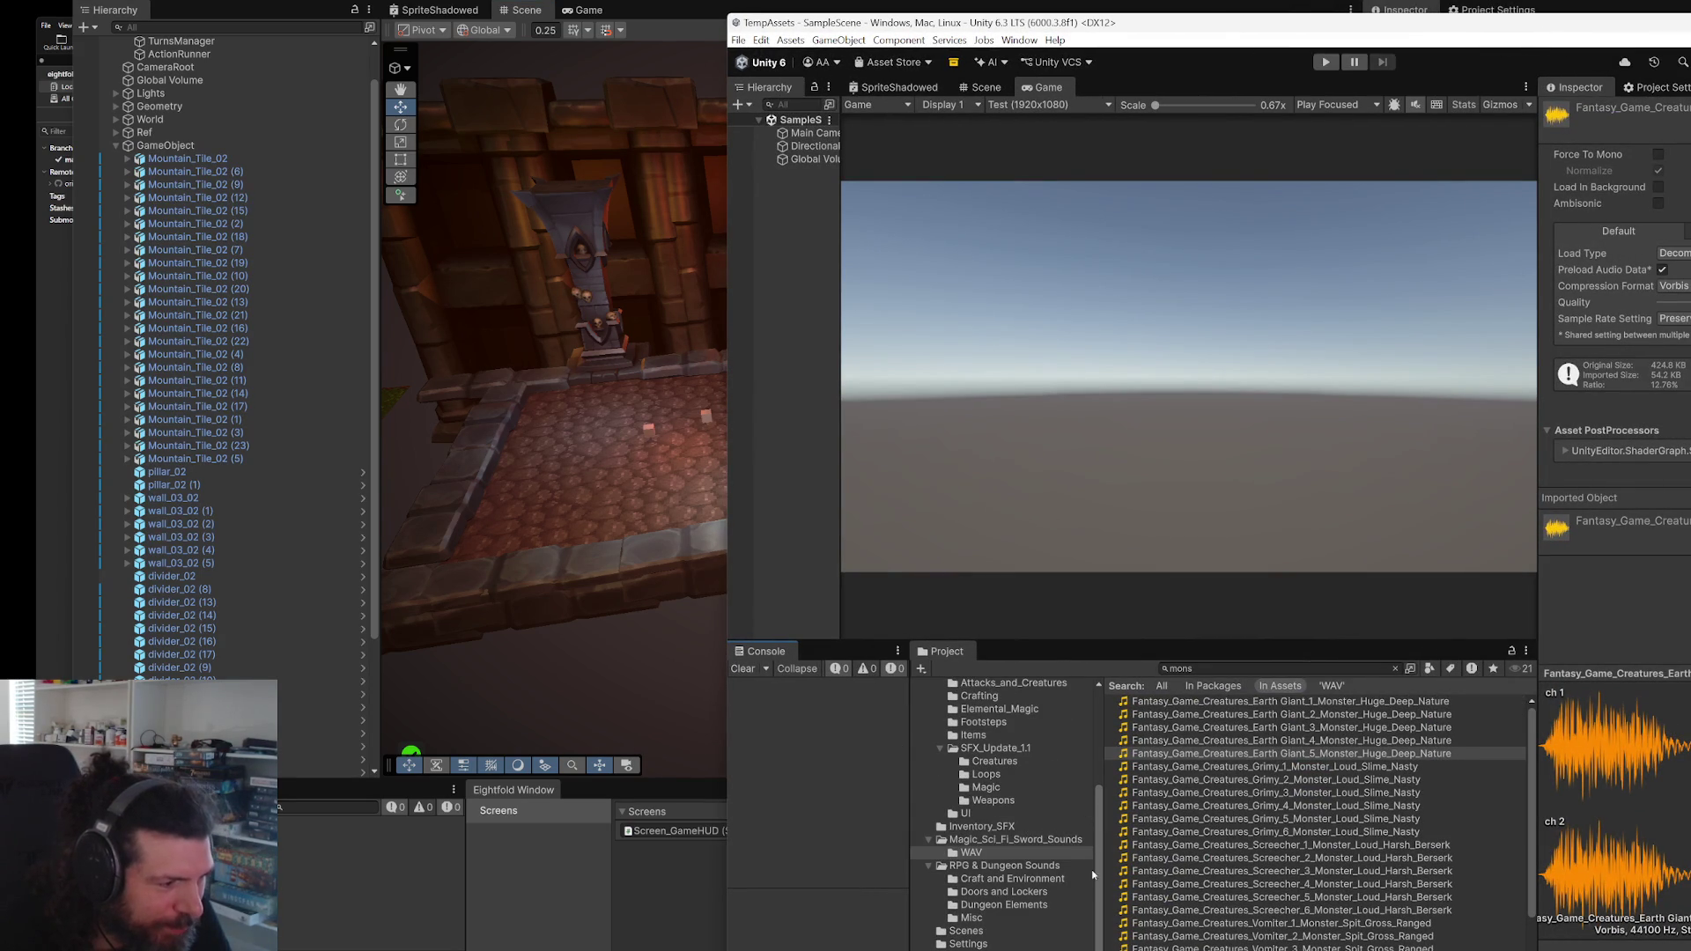
scroll(1037, 877, "up", 2)
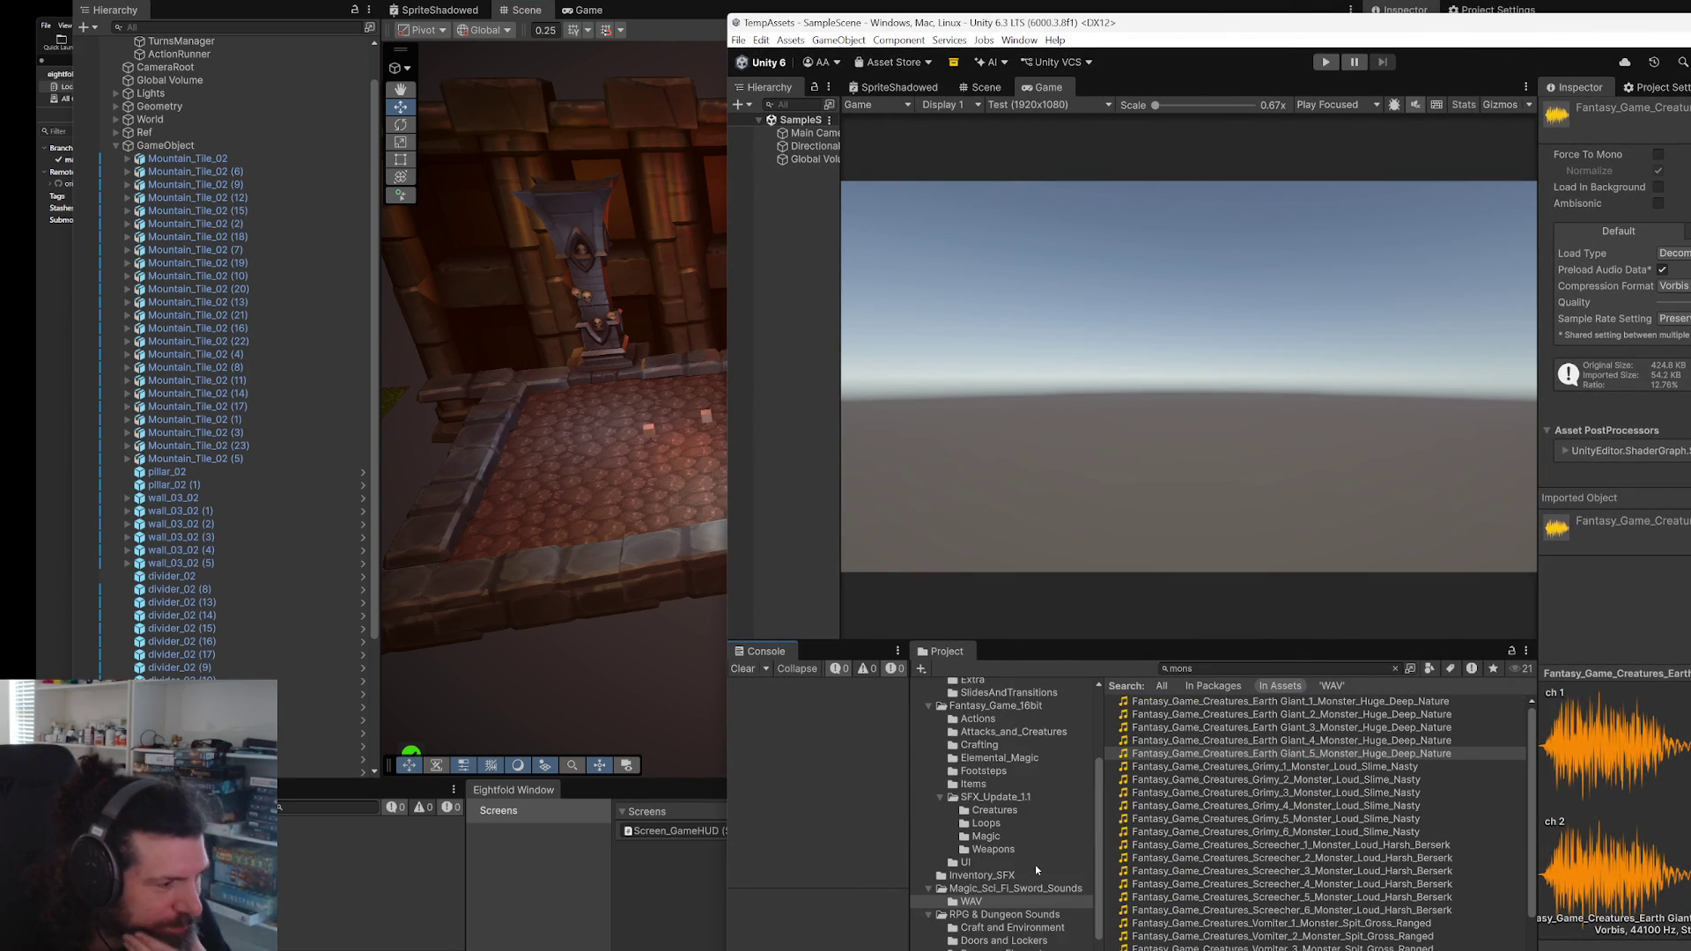
scroll(1013, 815, "up", 4)
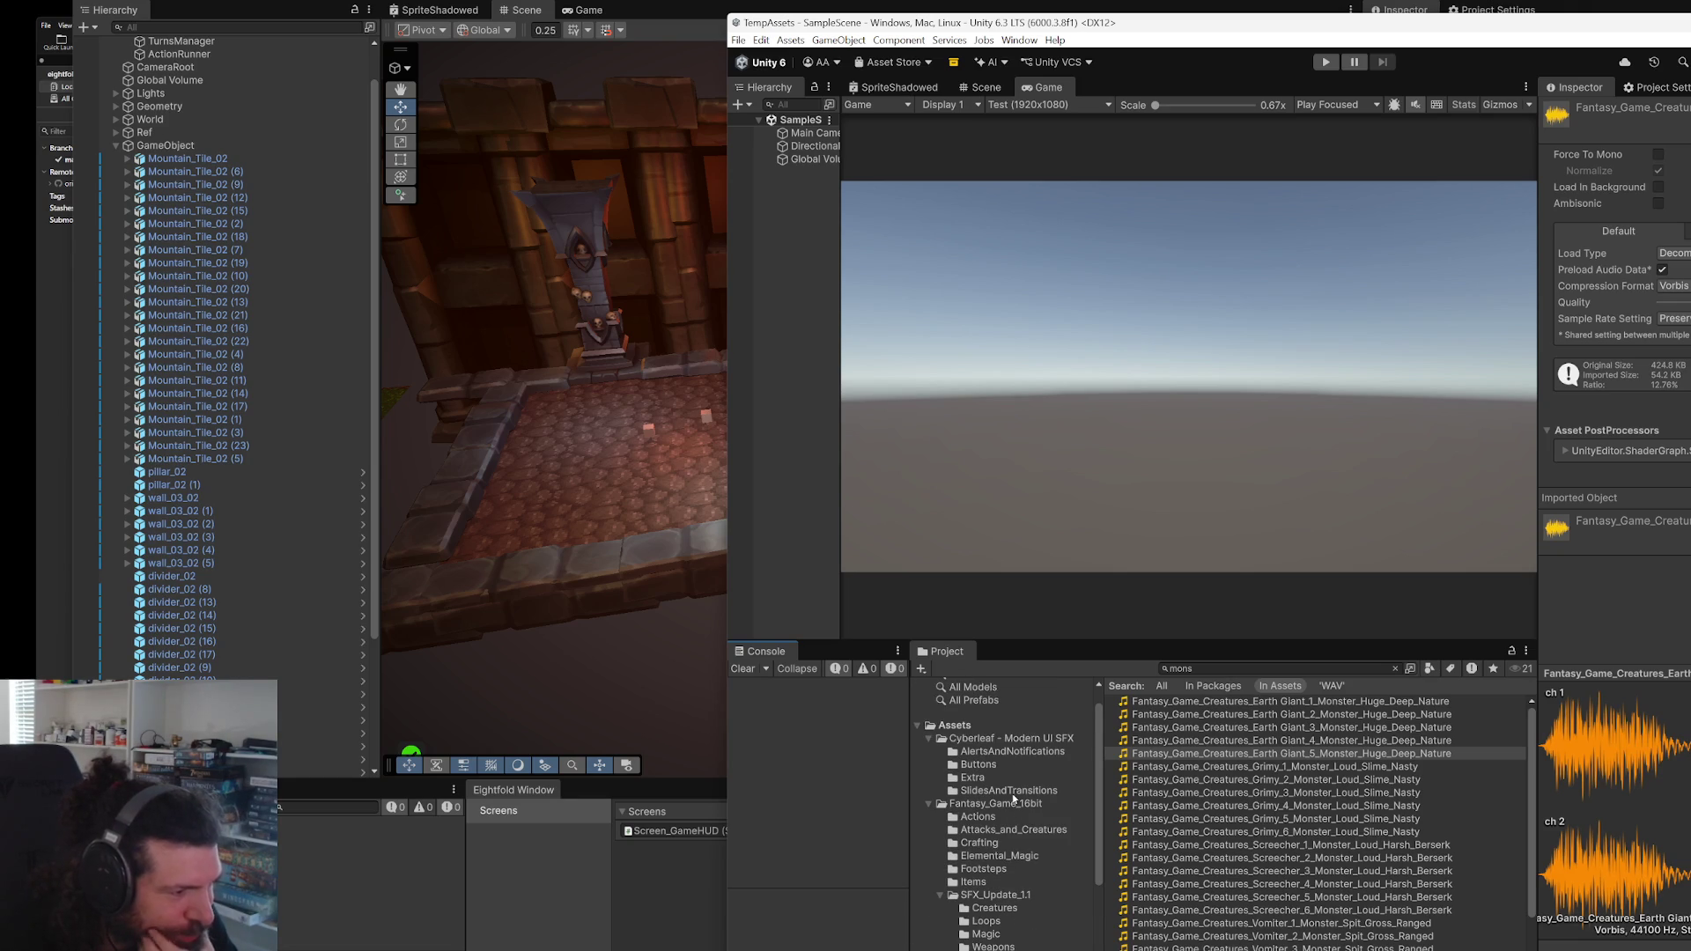
left_click(1014, 792)
left_click(1171, 702)
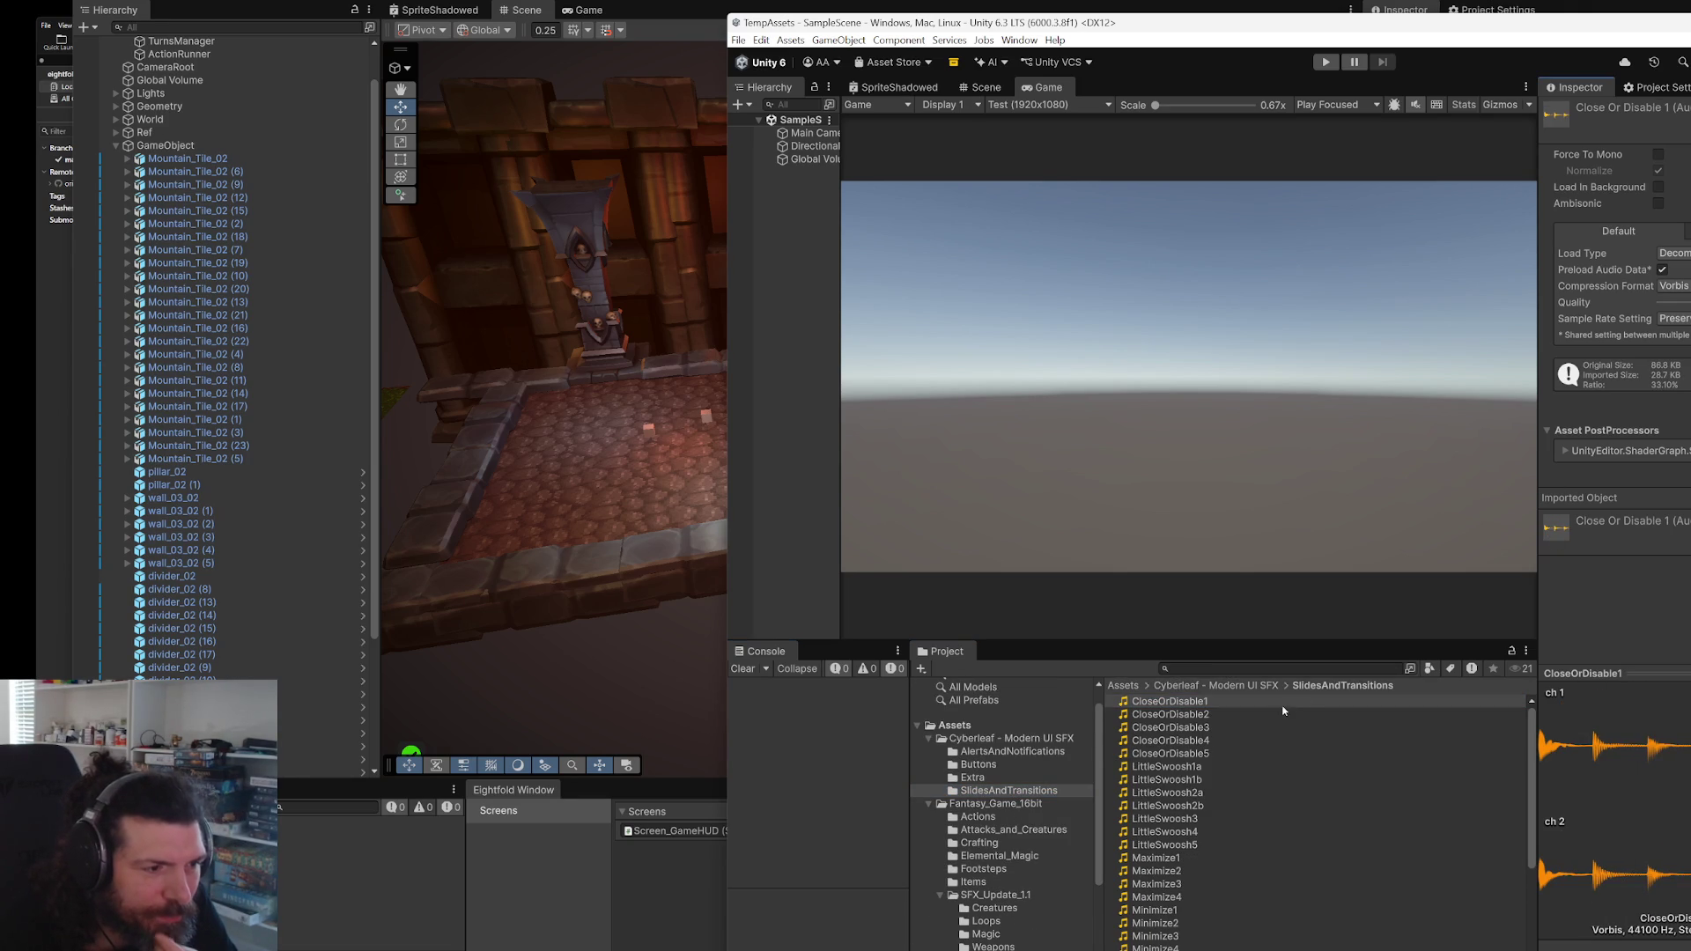
left_click(1298, 767)
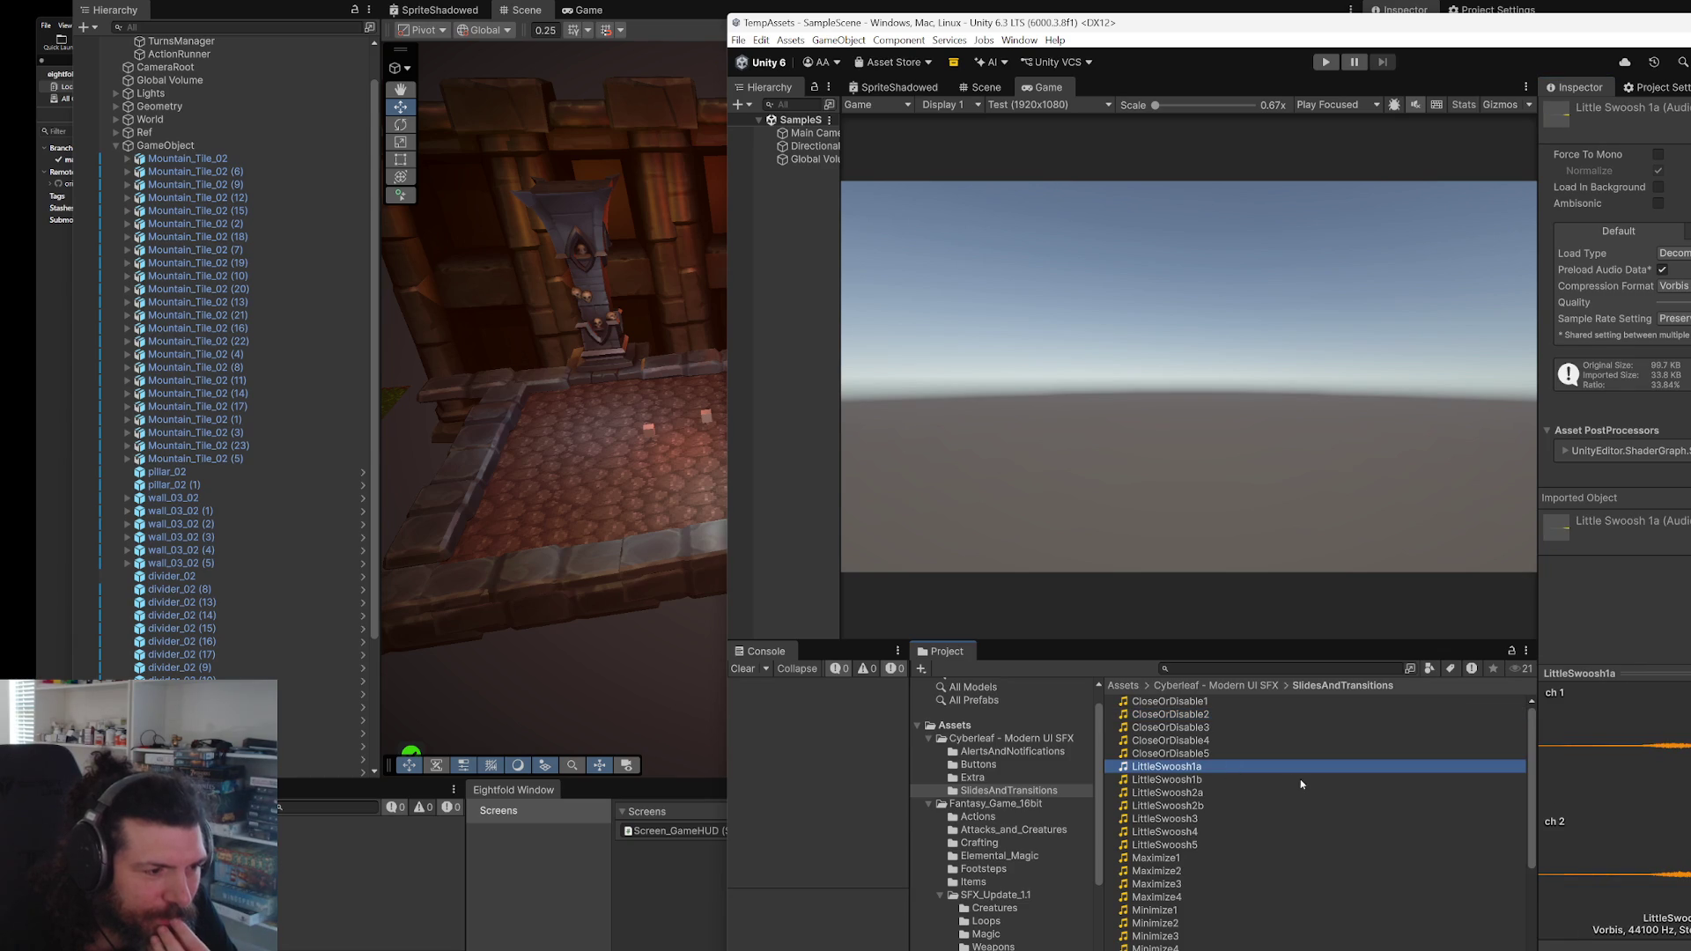
left_click(1192, 884)
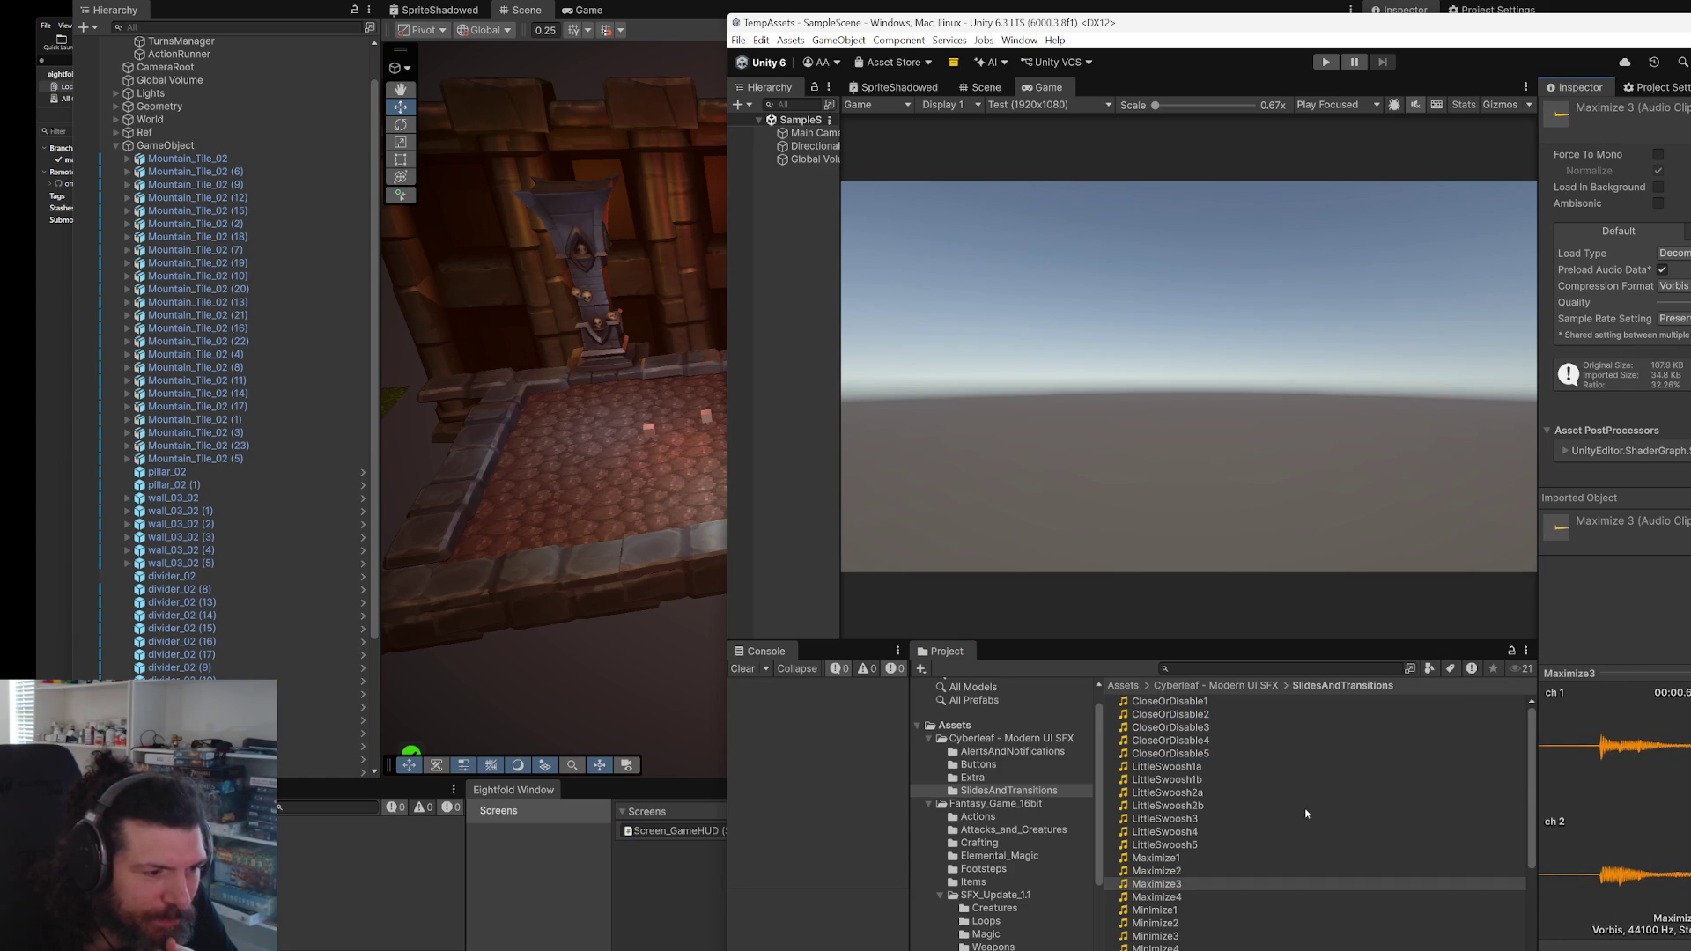
scroll(1315, 819, "down", 3)
left_click(1171, 878)
left_click(1596, 775)
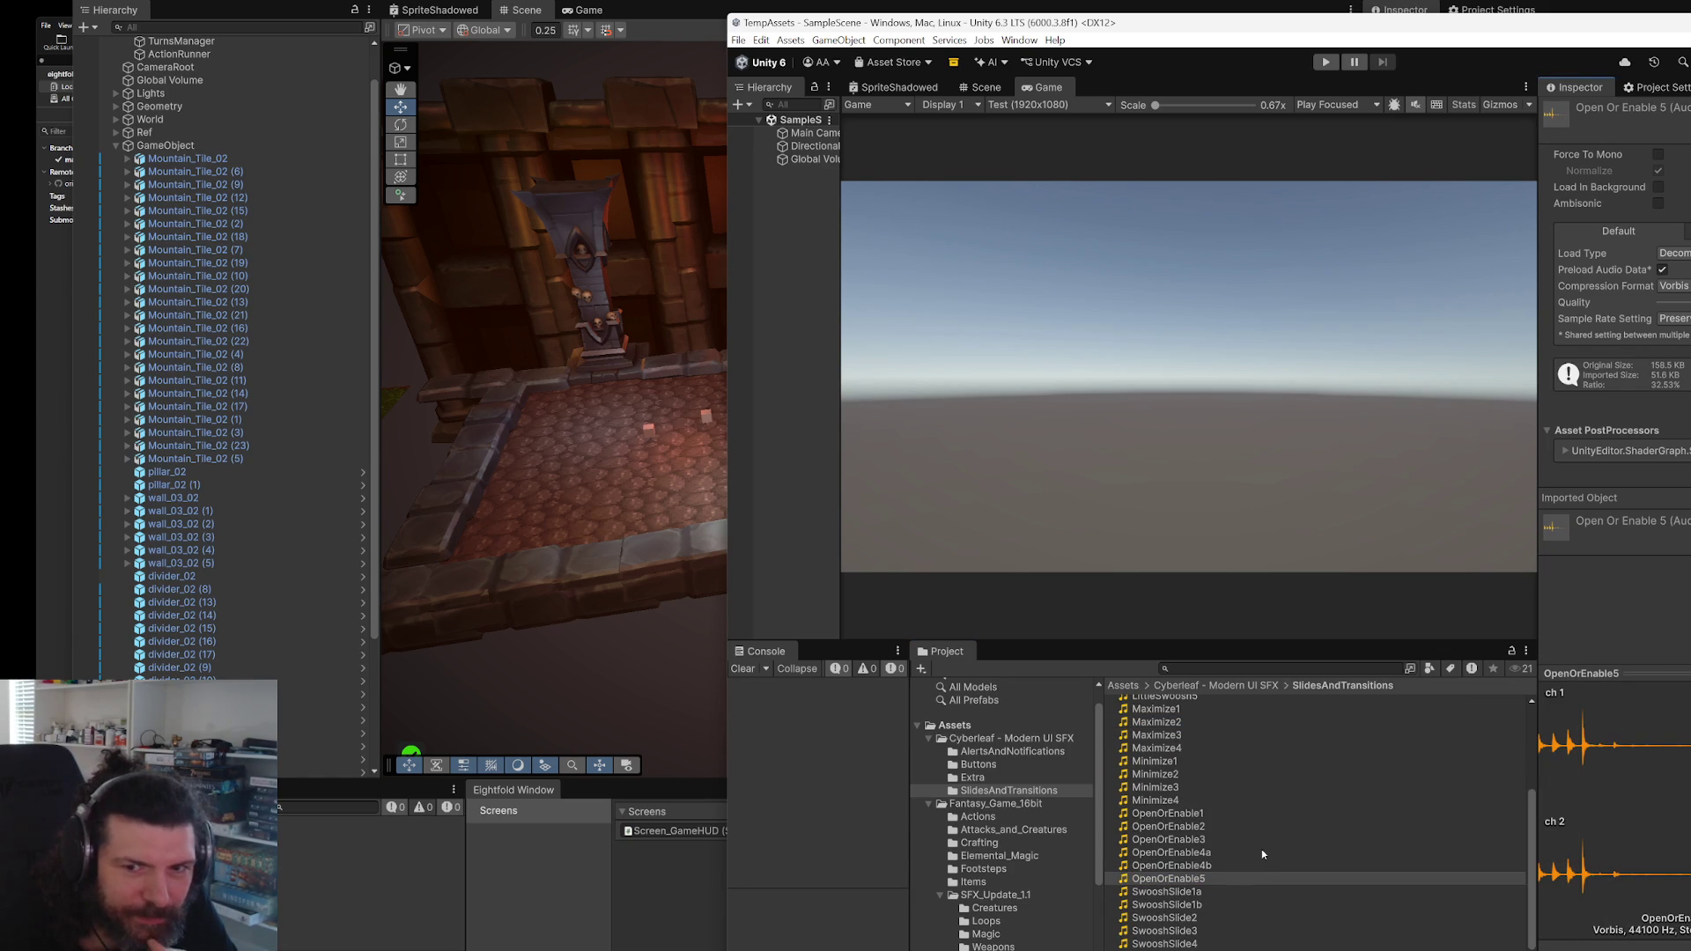
- Audition Buttons sounds GenericButton9 and SnappyButton1, plus Extra sounds LittleNoise, CameraSnapshot and HandleDragTick
scroll(1261, 849, "up", 3)
left_click(1009, 753)
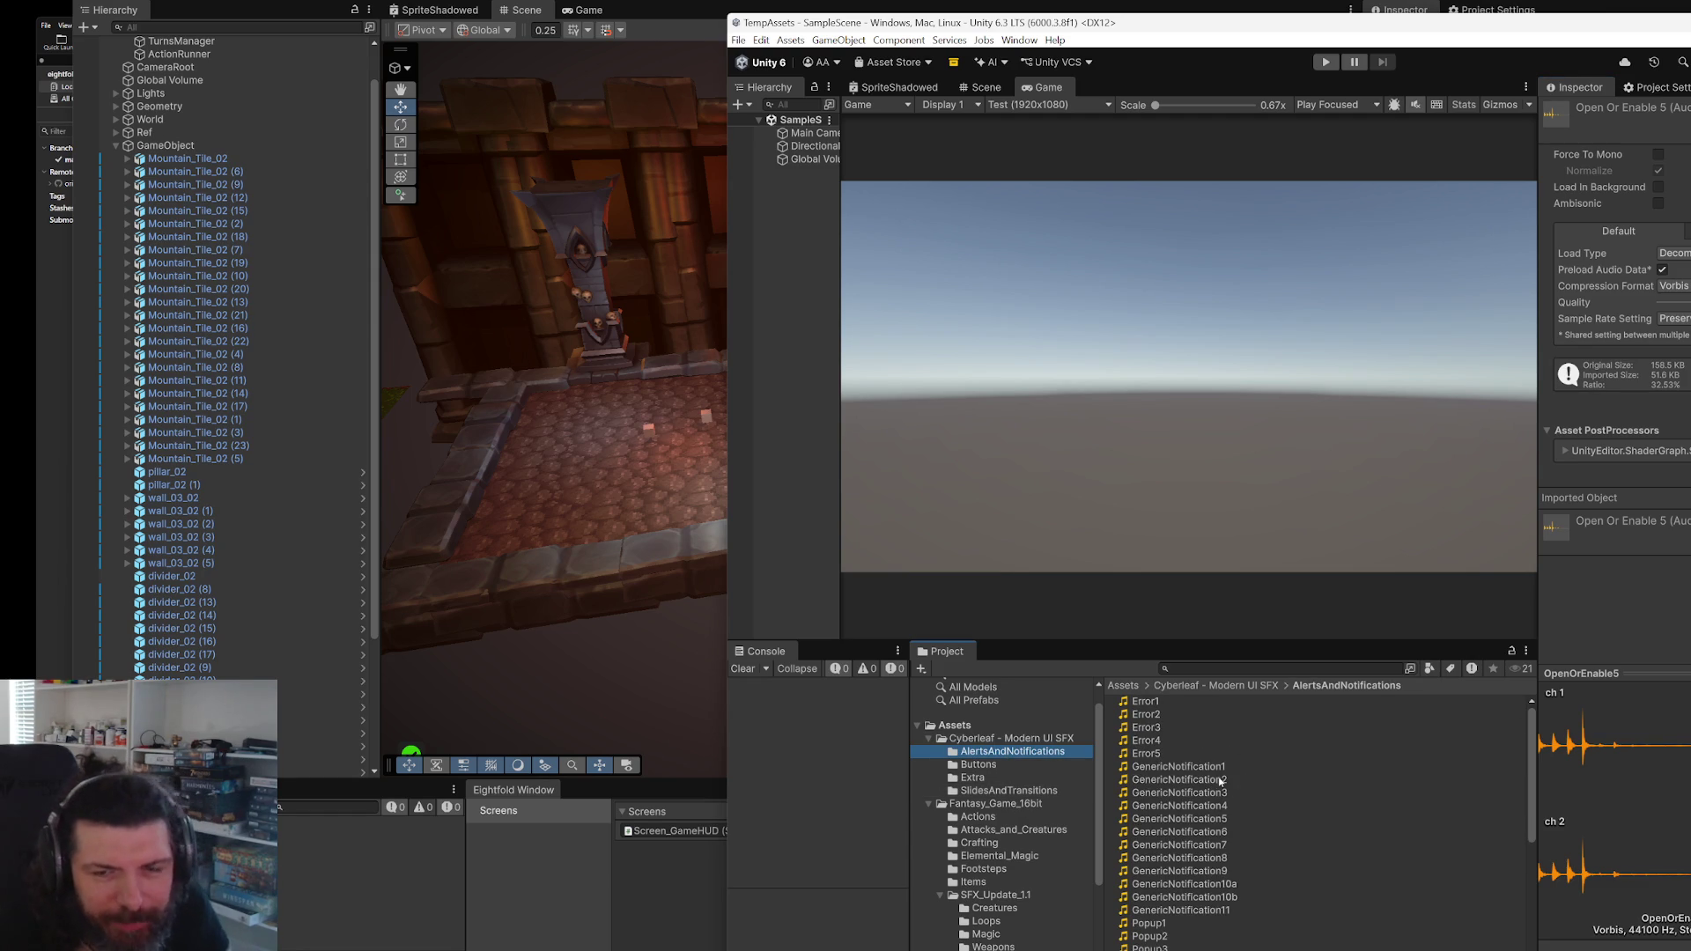
left_click(1040, 766)
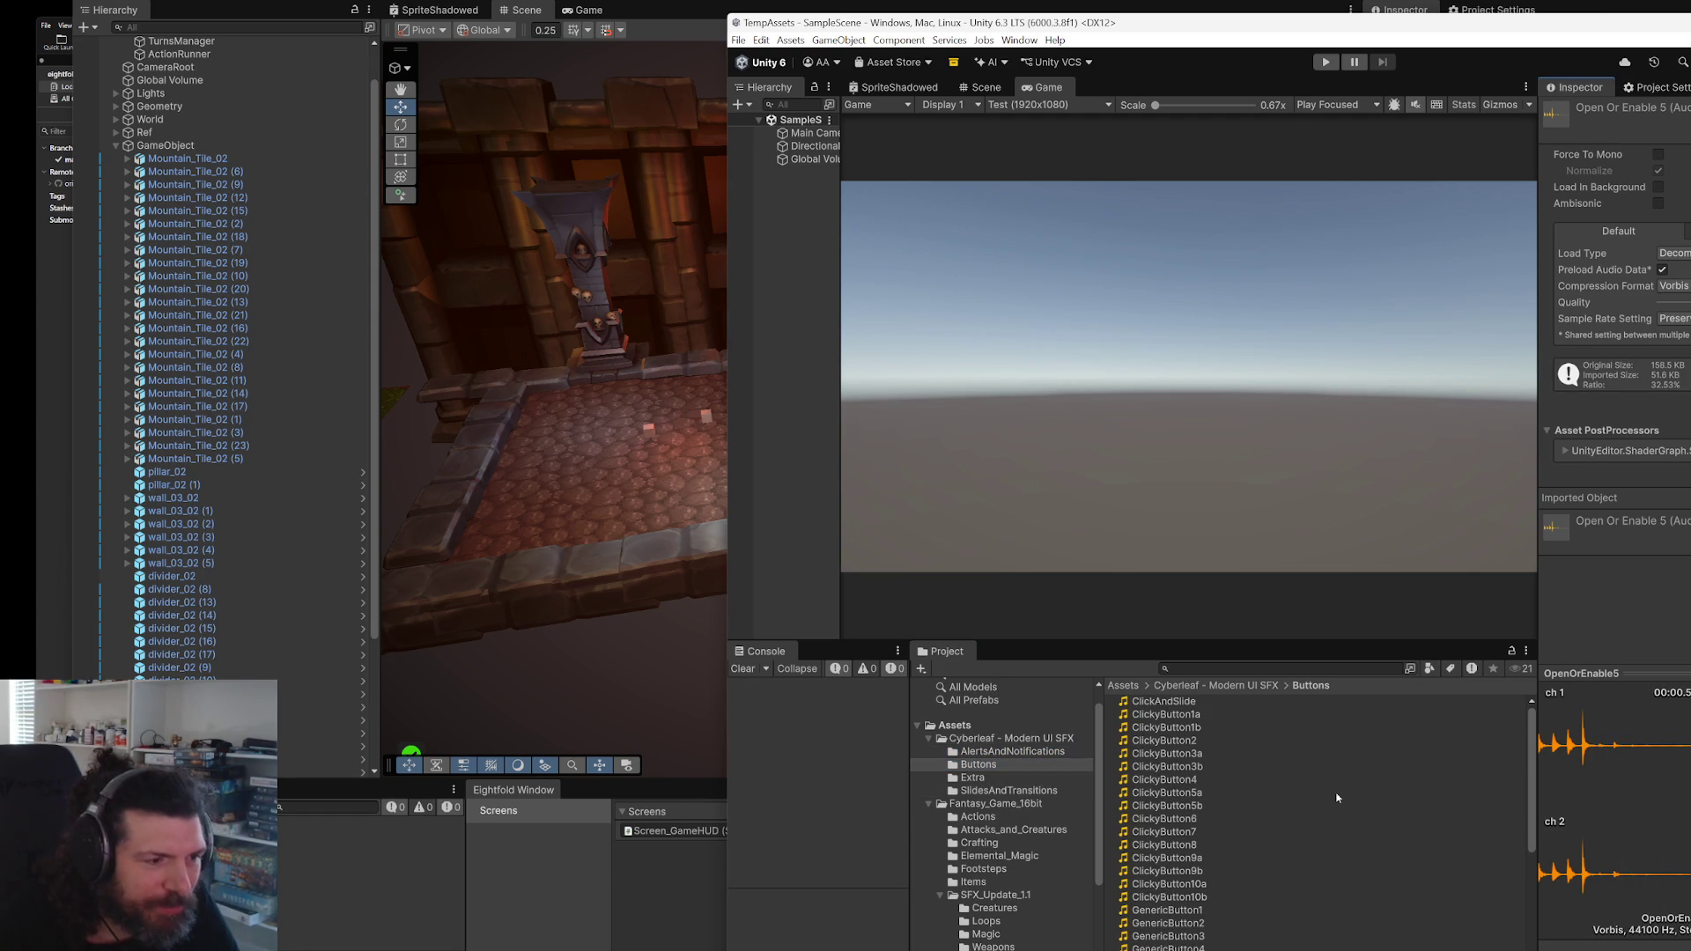
scroll(1312, 805, "down", 5)
left_click(1286, 813)
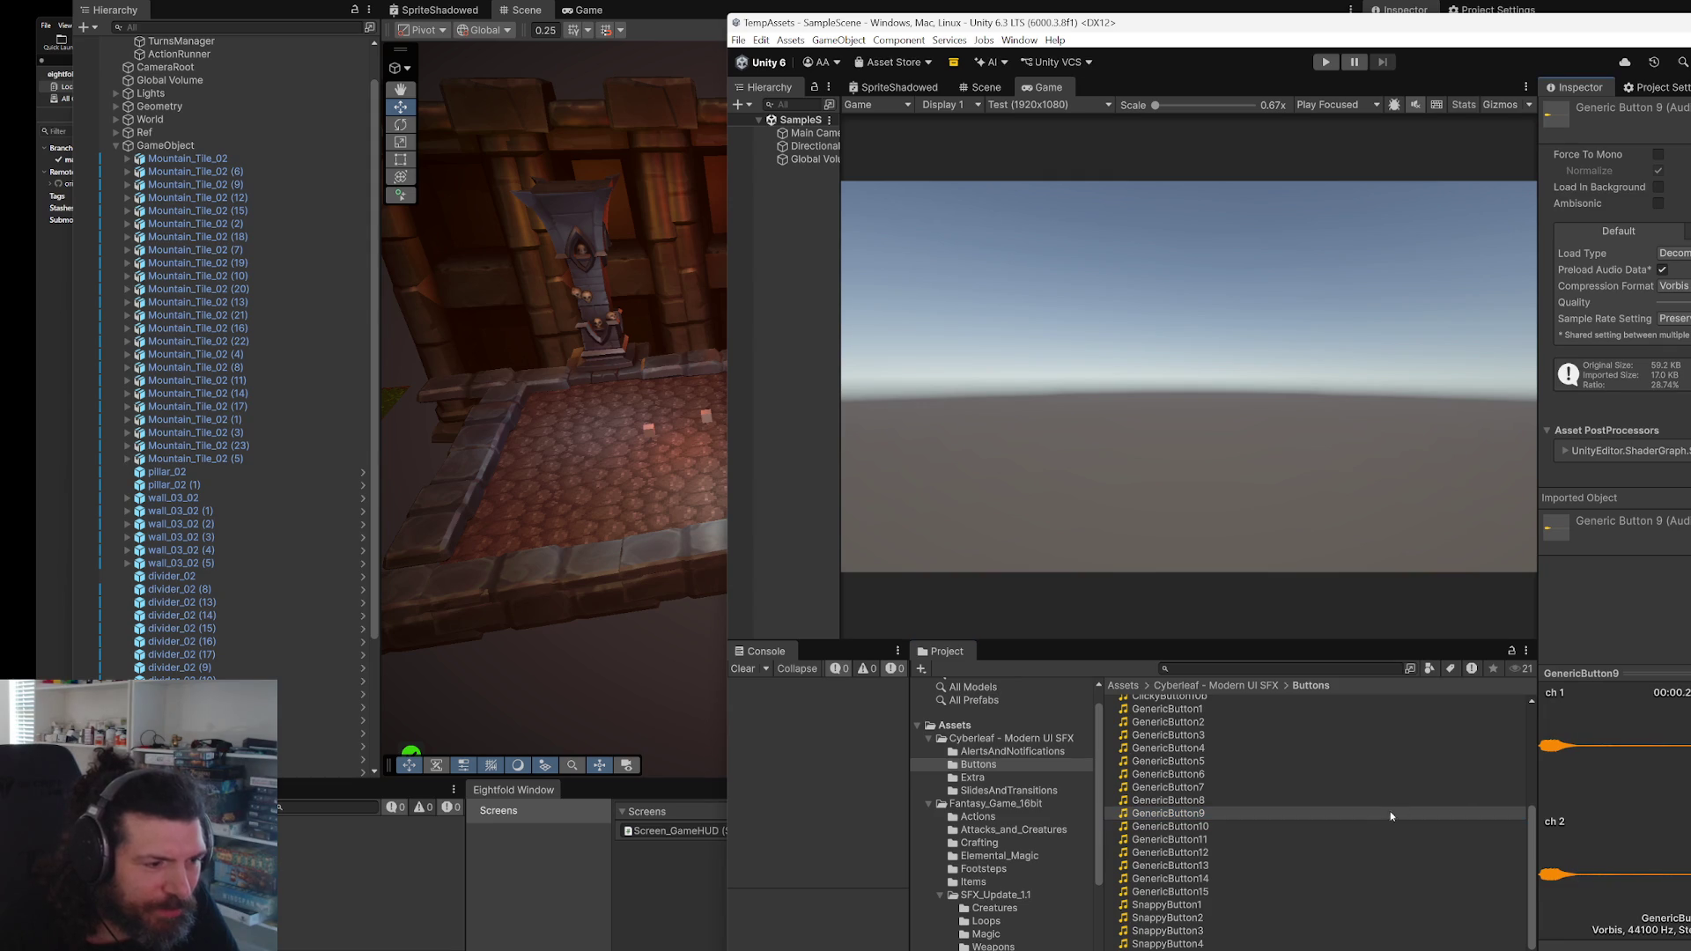
left_click(1219, 905)
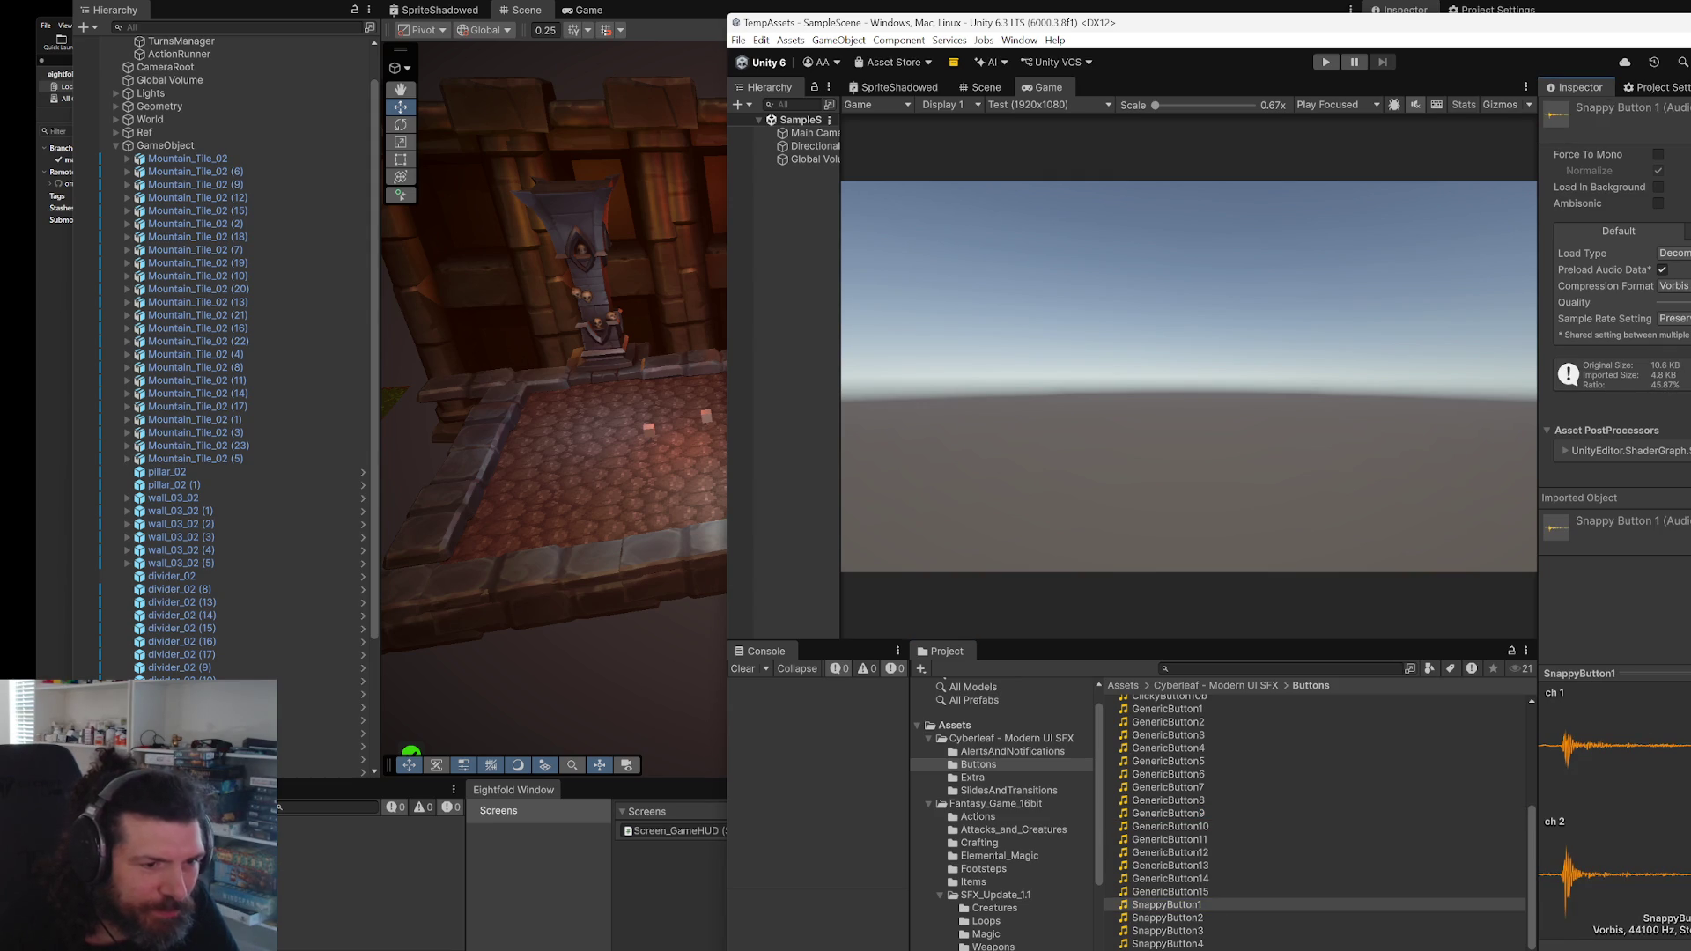
left_click(1039, 777)
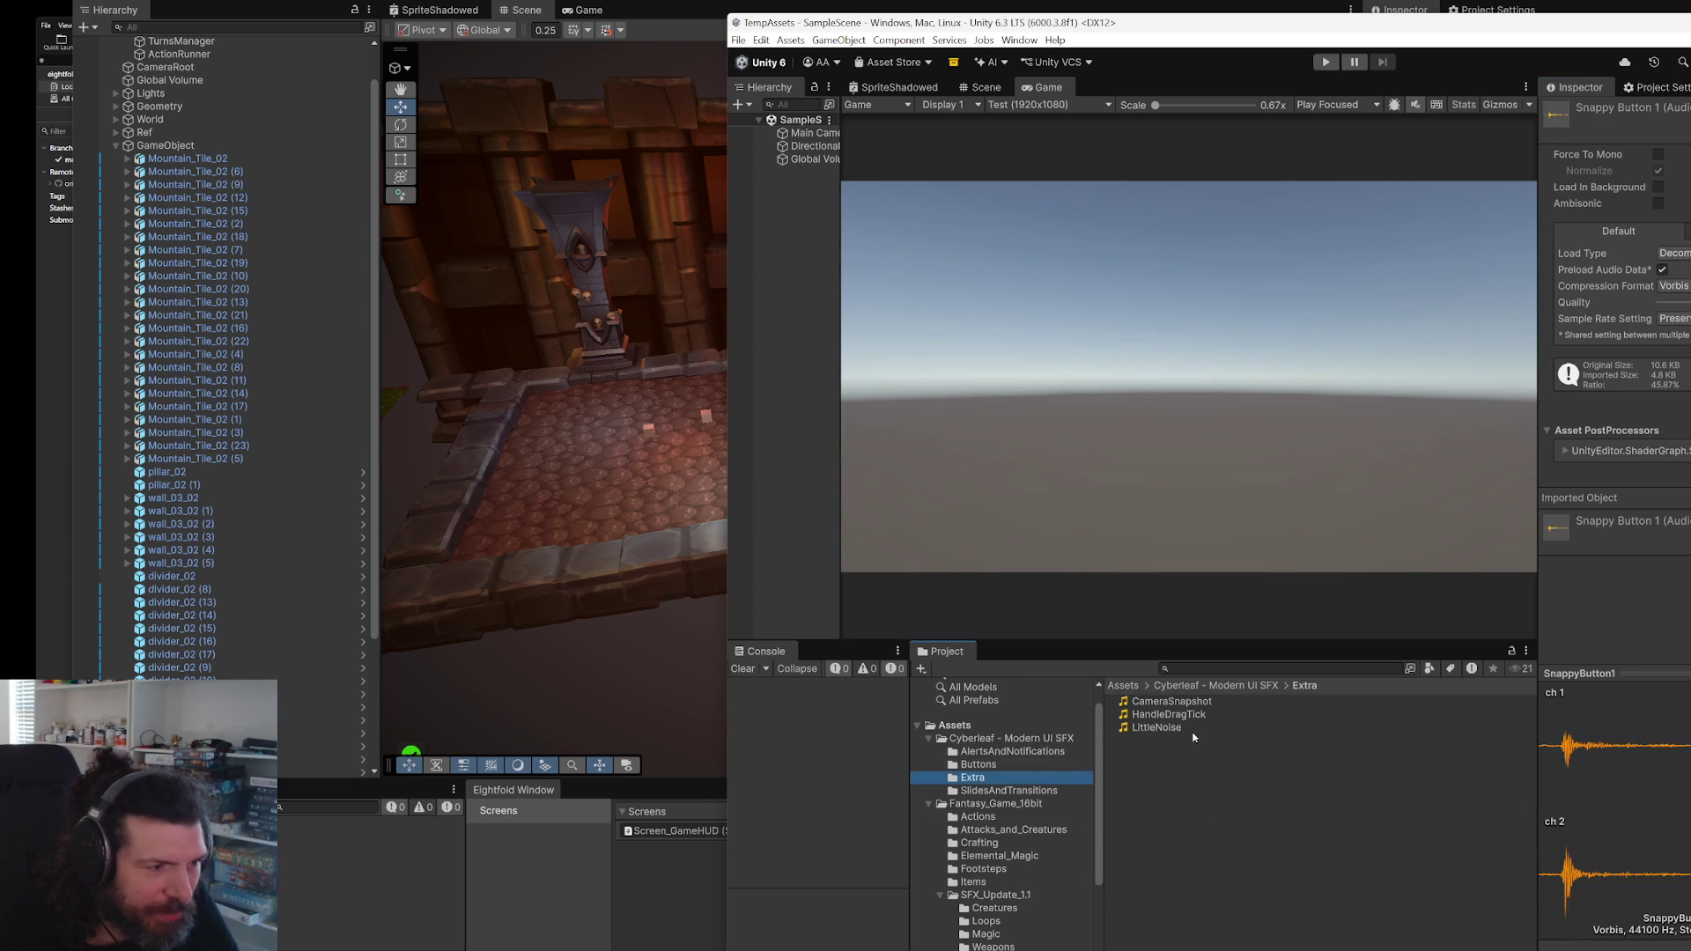
left_click(1184, 727)
left_click(1259, 701)
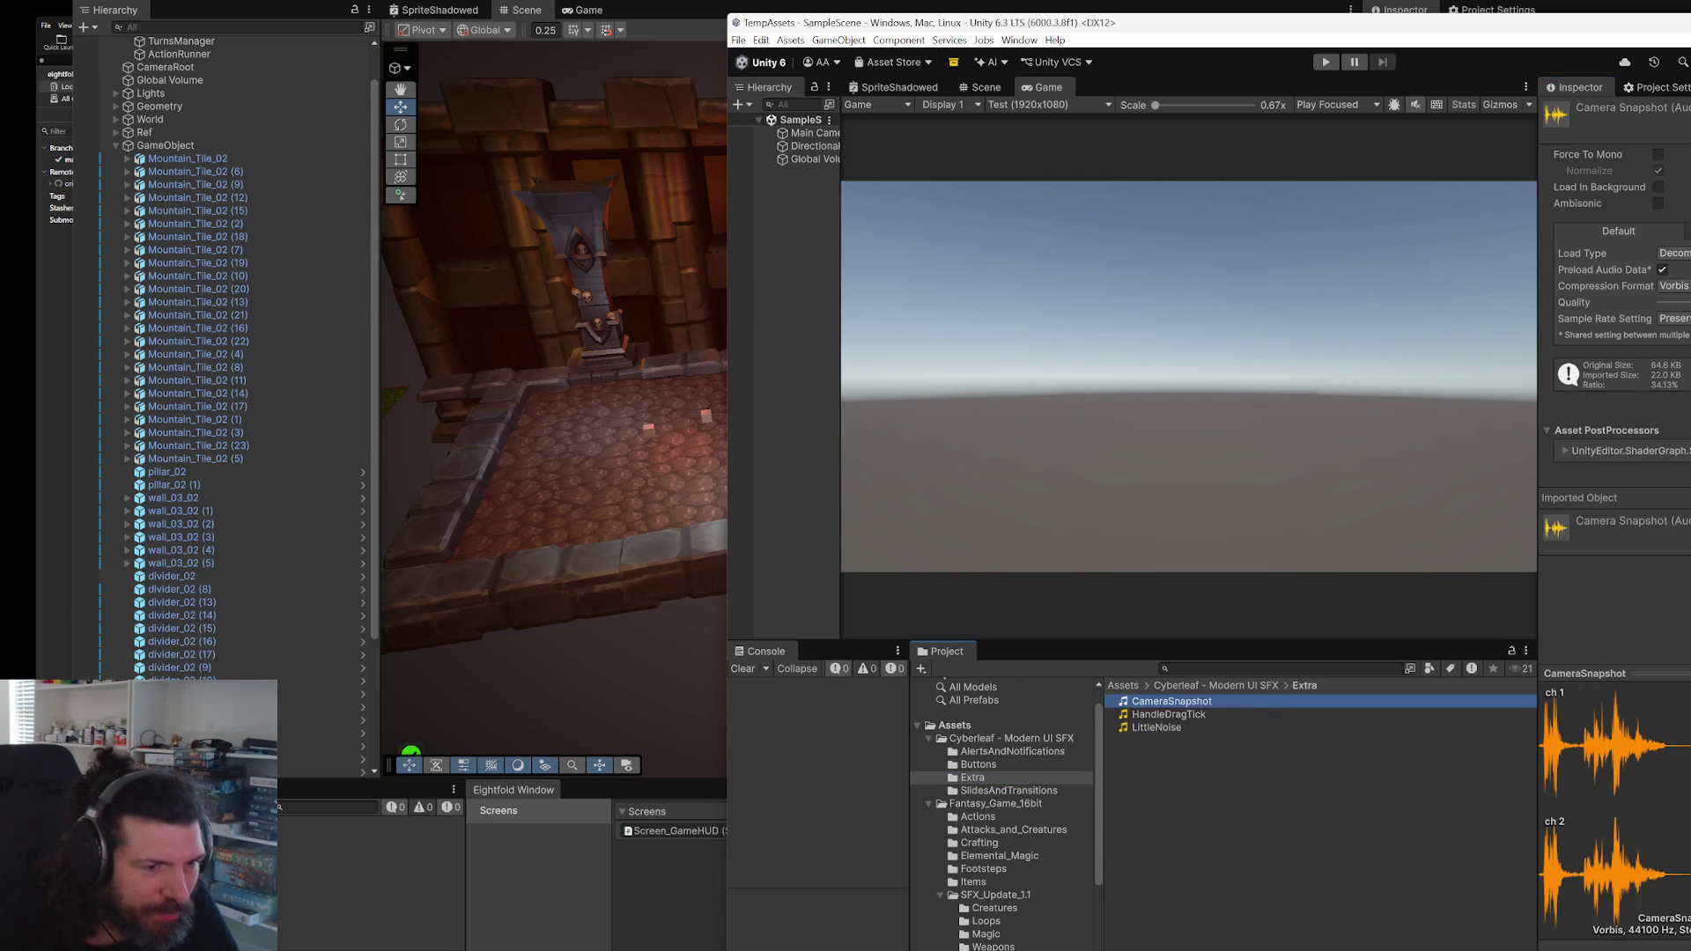
left_click(1267, 714)
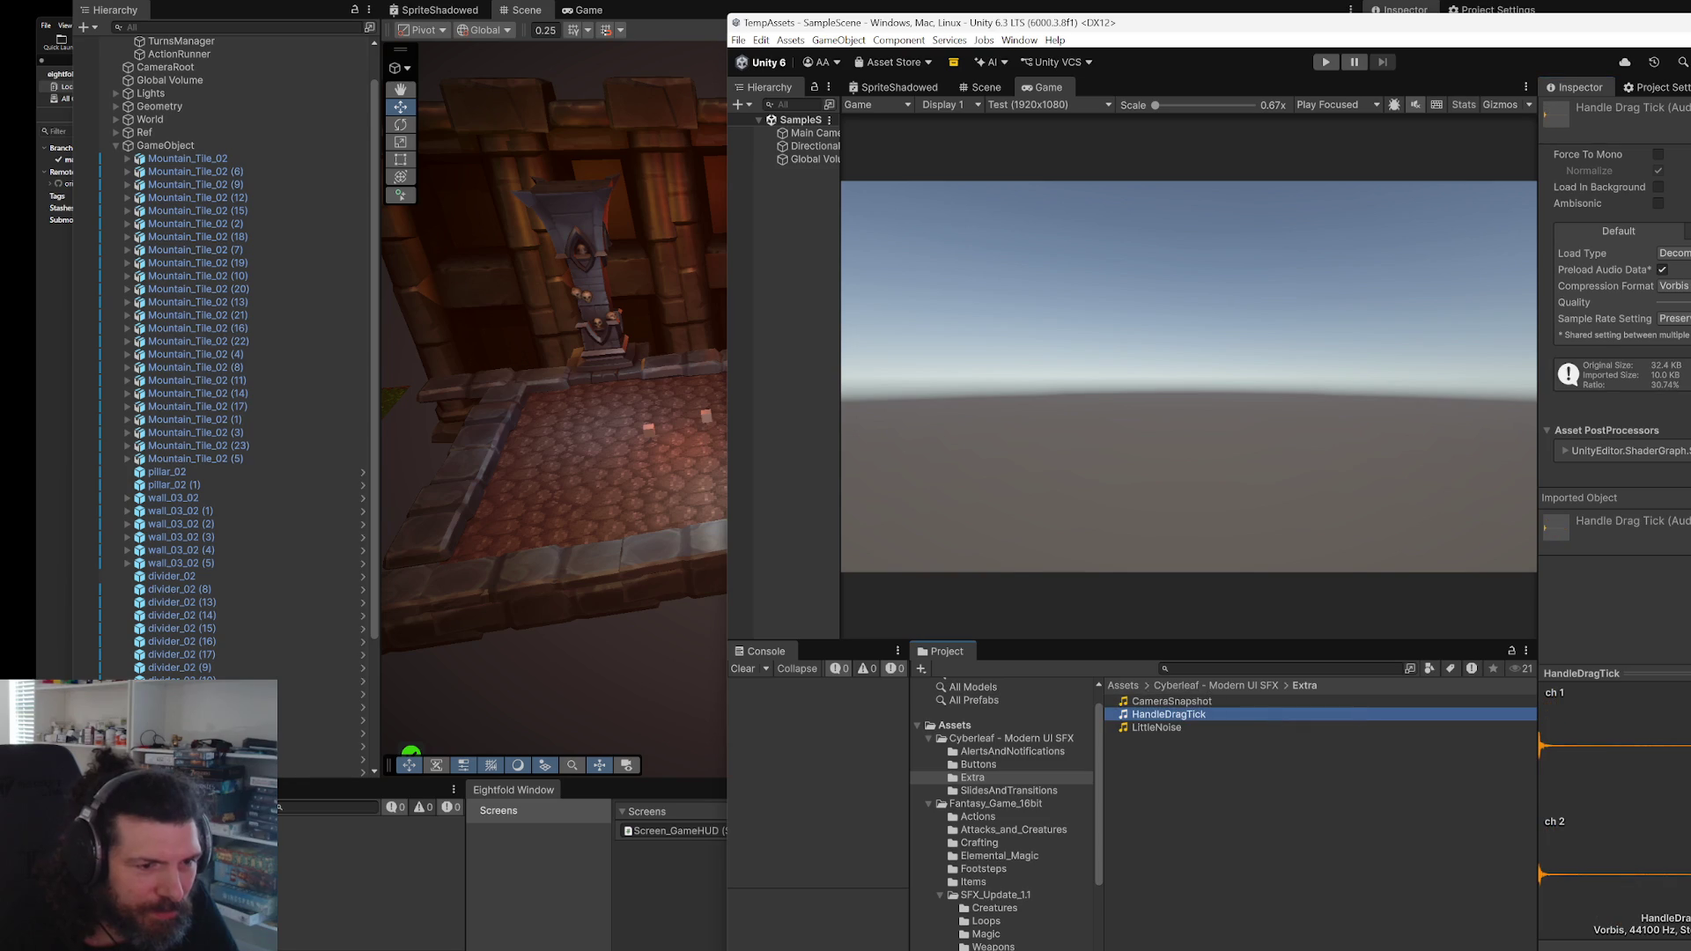
- Check fantasy Actions sounds Backpack Open and Book_Page_Turn_1, browse Crafting, then close TempAssets
left_click(977, 817)
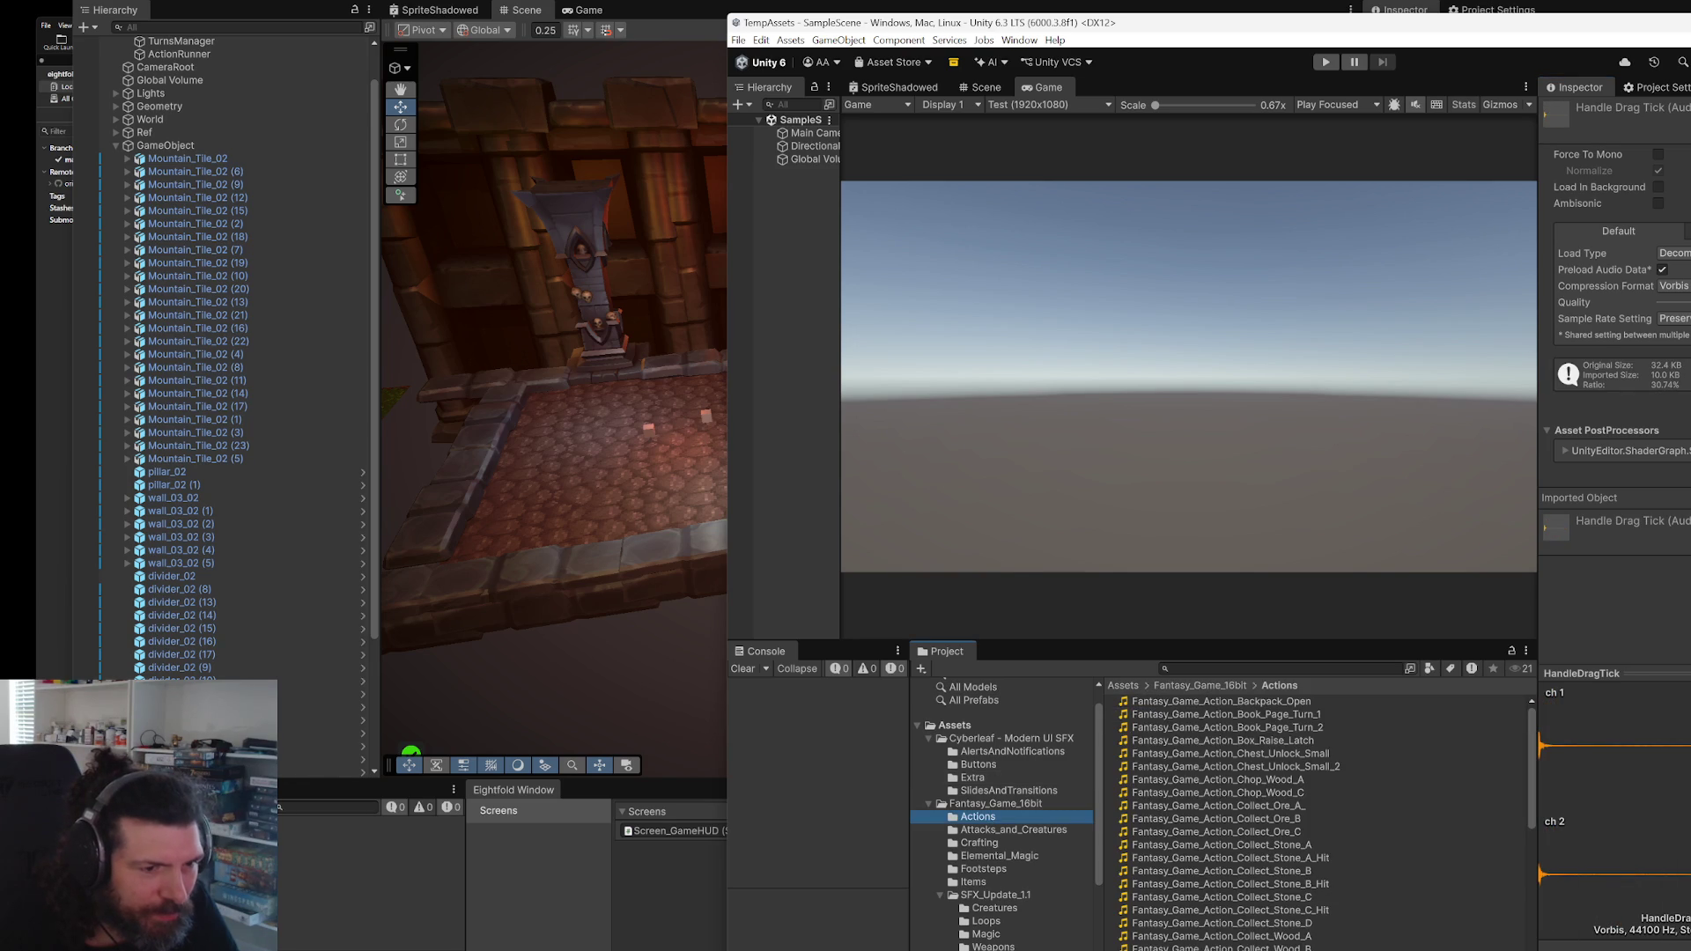
left_click(1237, 742)
left_click(1272, 701)
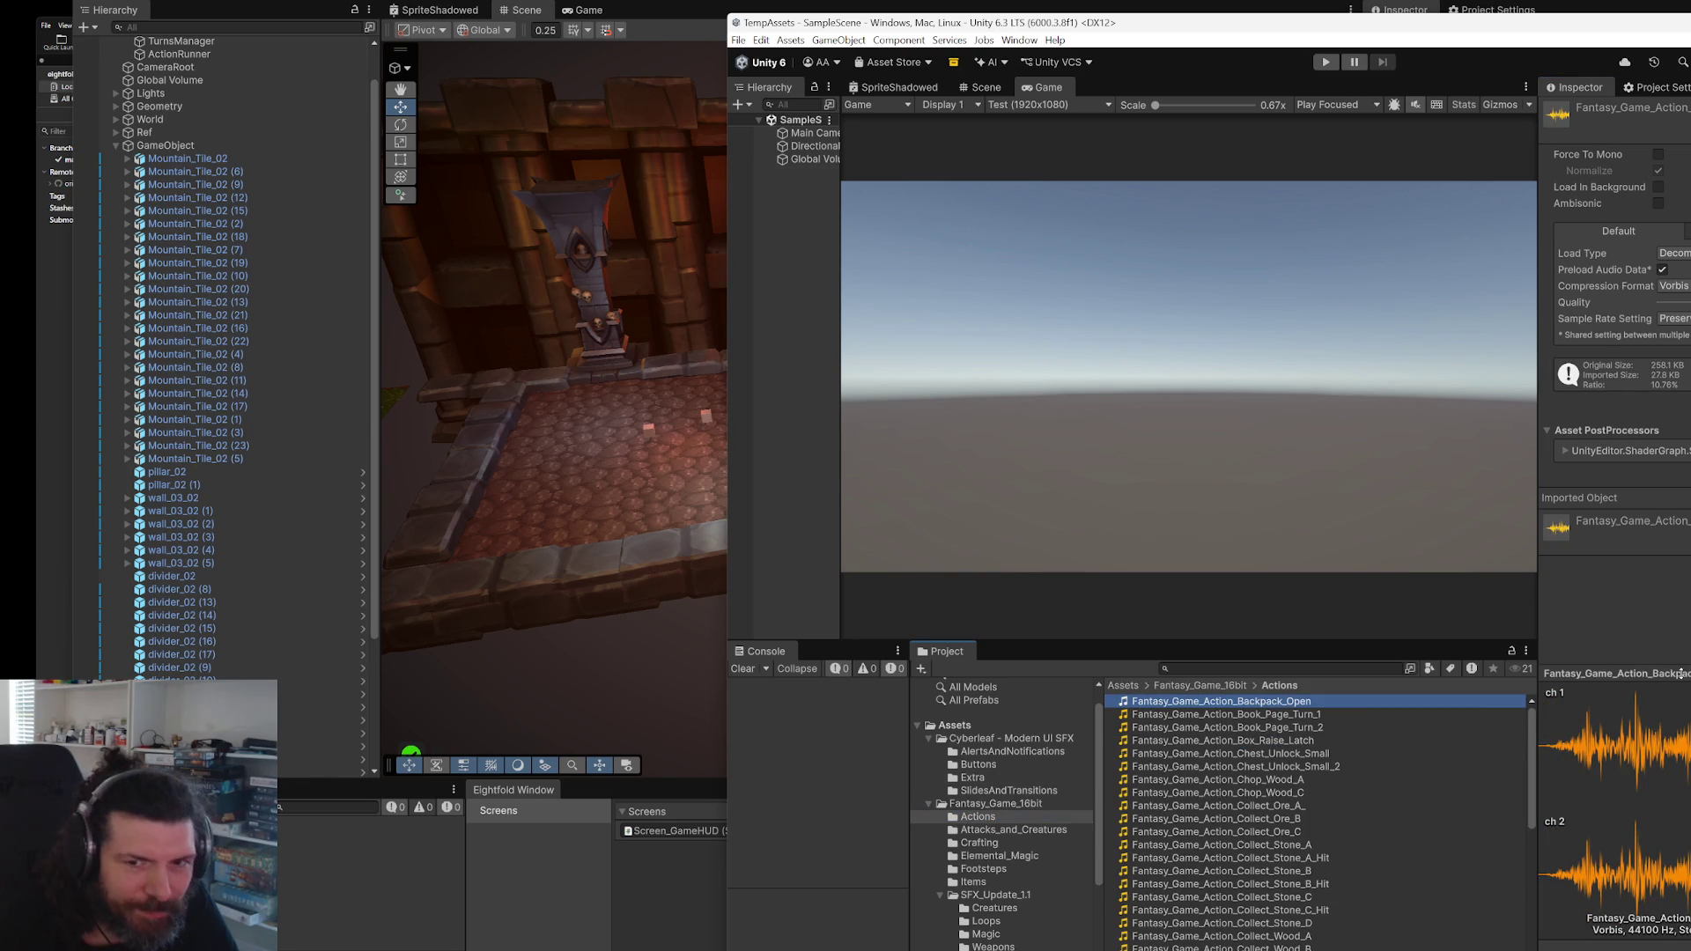
left_click(1299, 715)
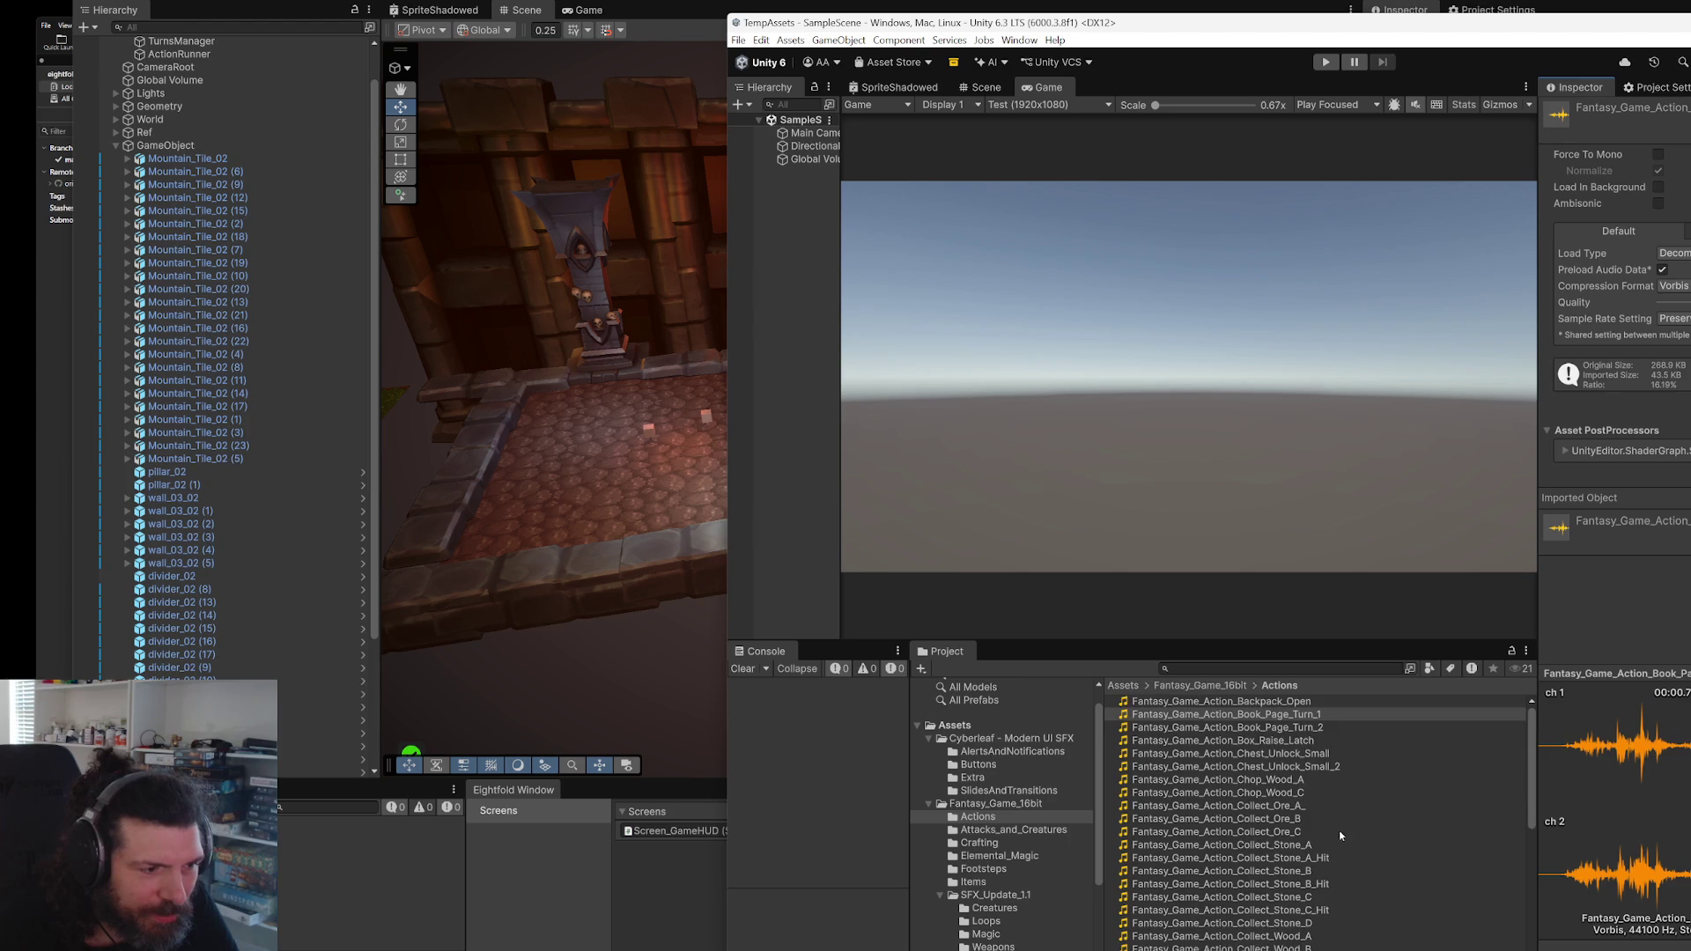
left_click(1021, 831)
left_click(1012, 842)
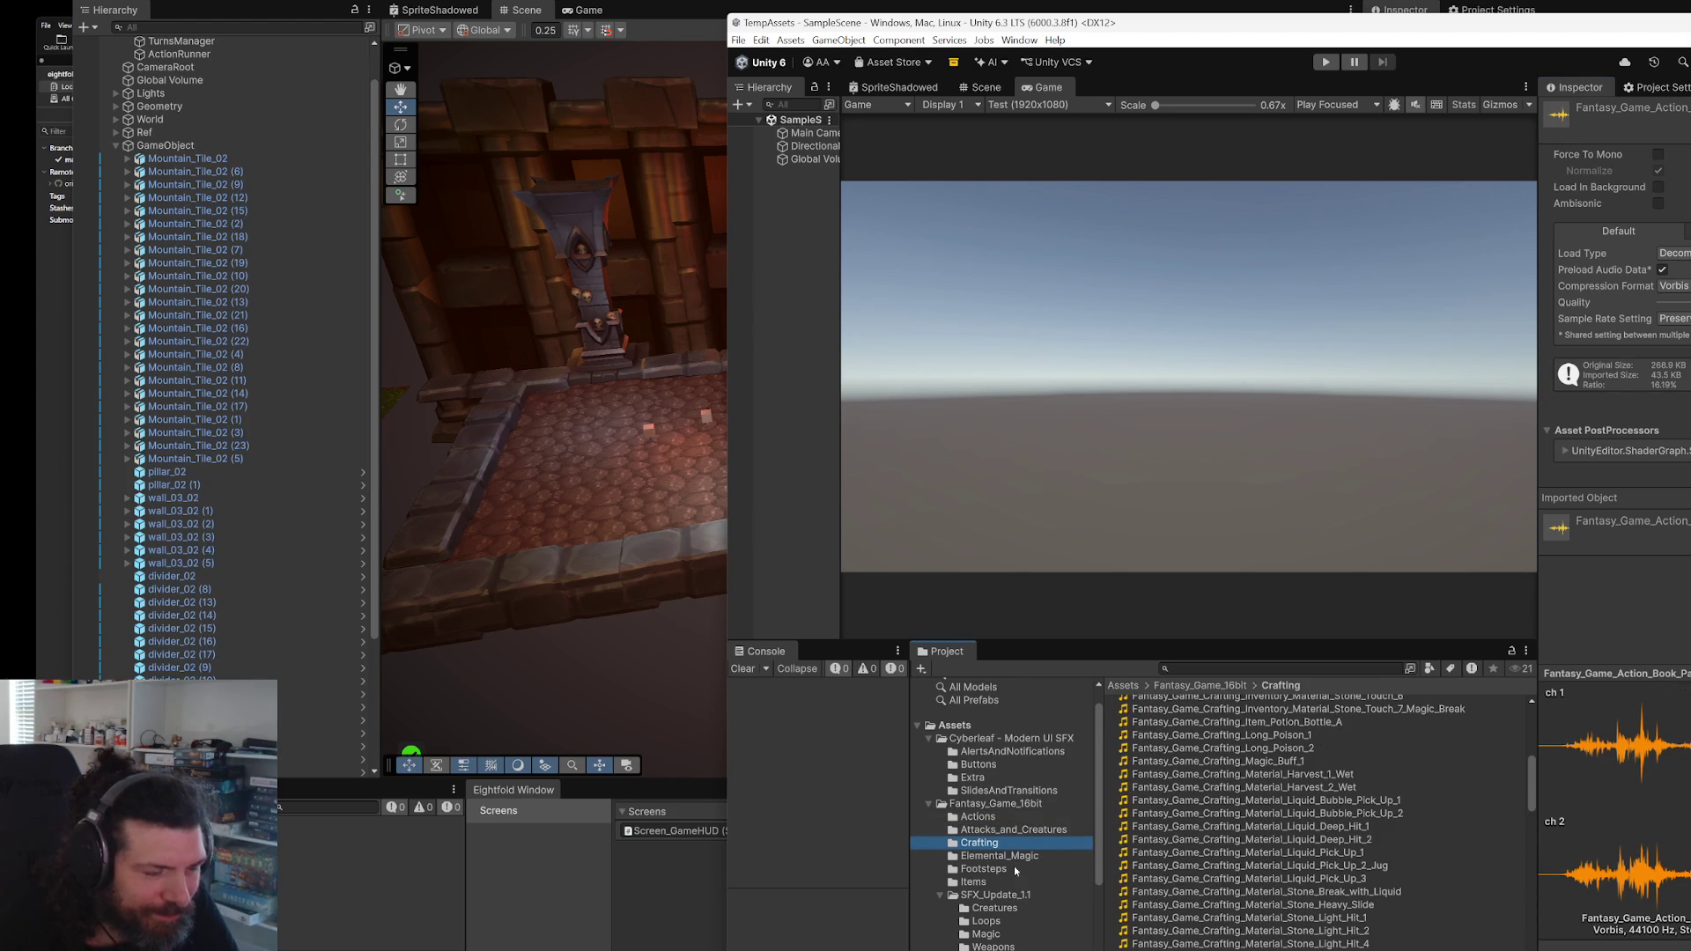
left_click(682, 881)
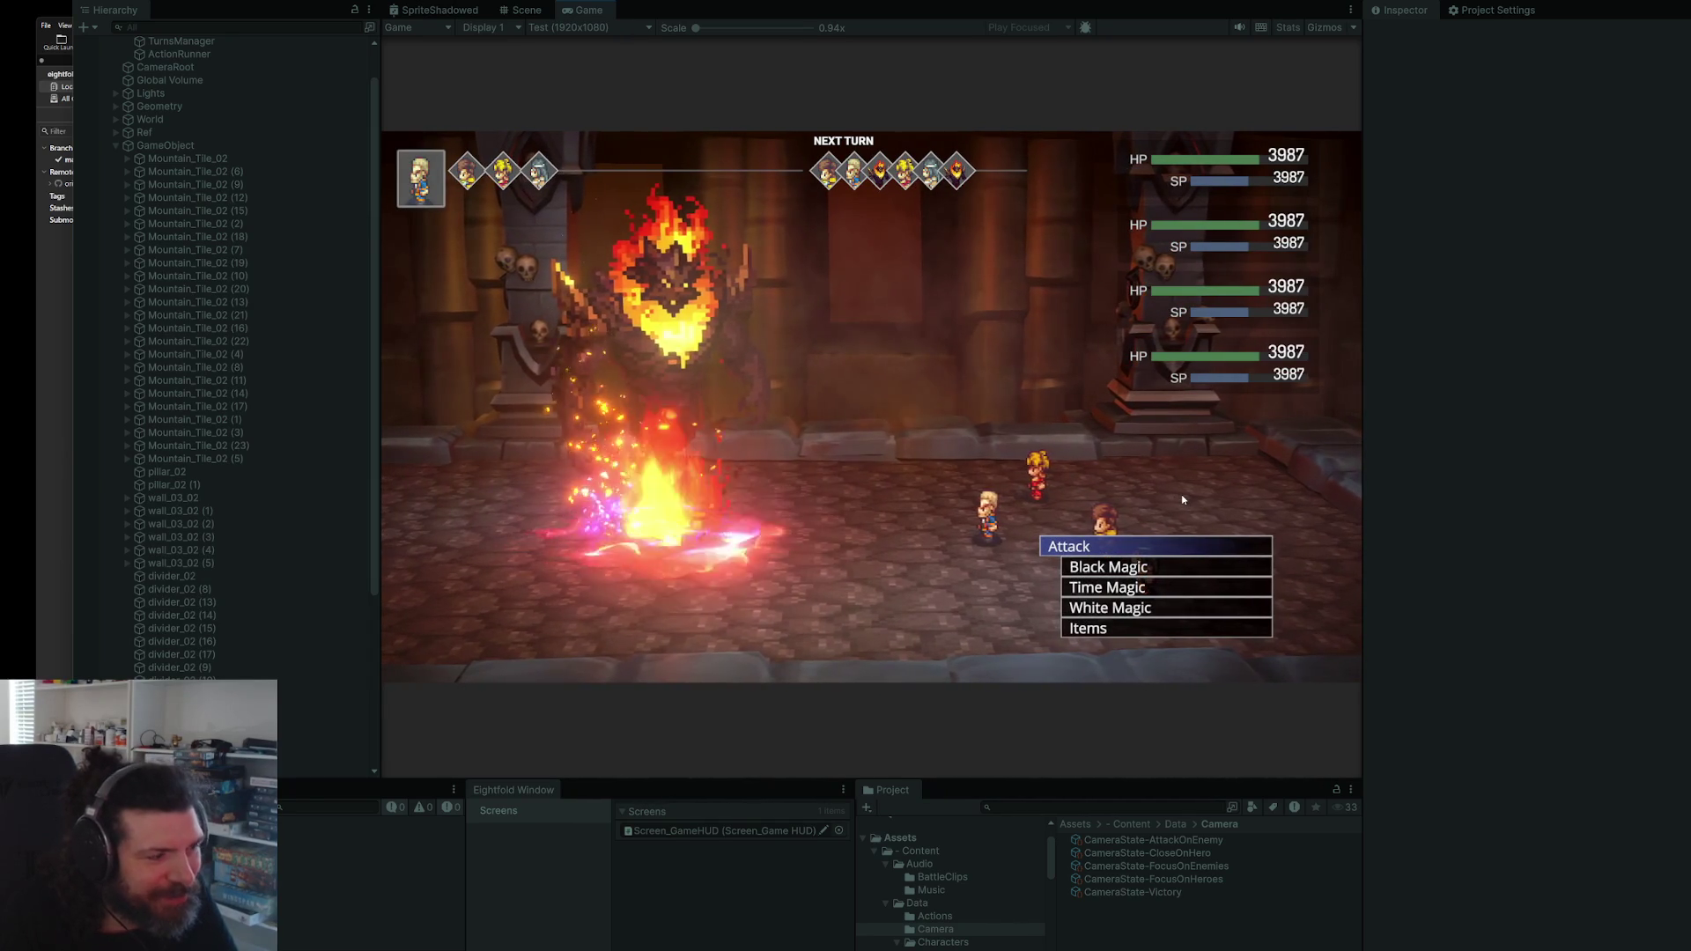
- Play three hero turns attacking the fire enemy, stop play mode, and switch to the YouTube video
key("Return")
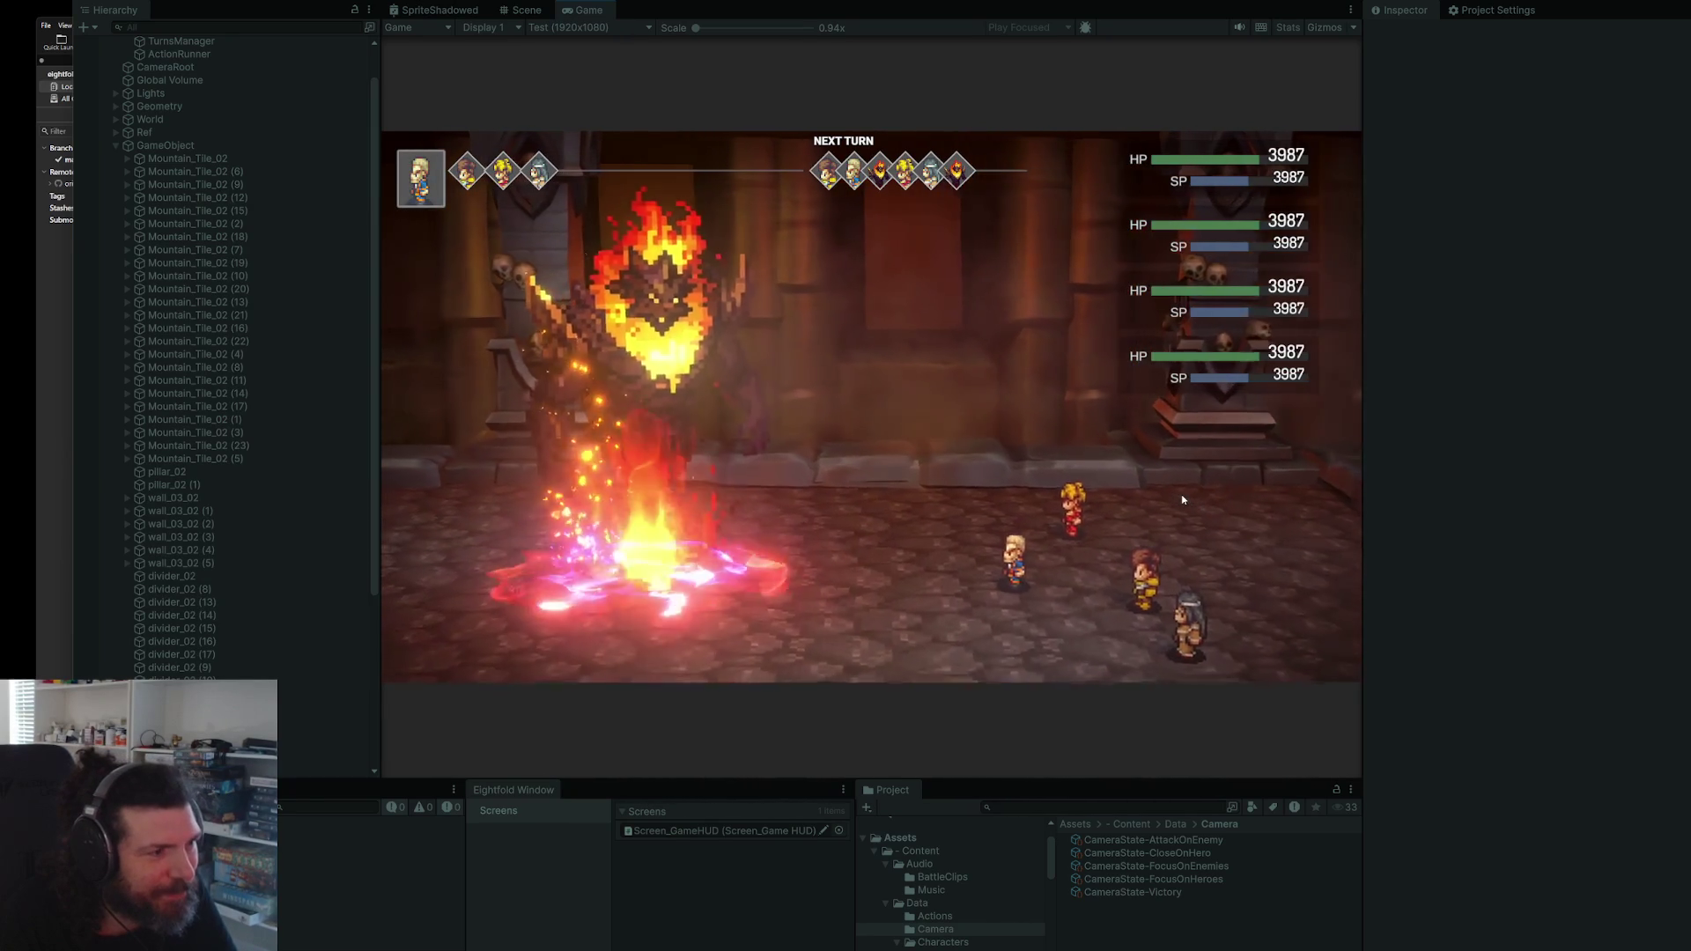
key("Return")
key("Return")
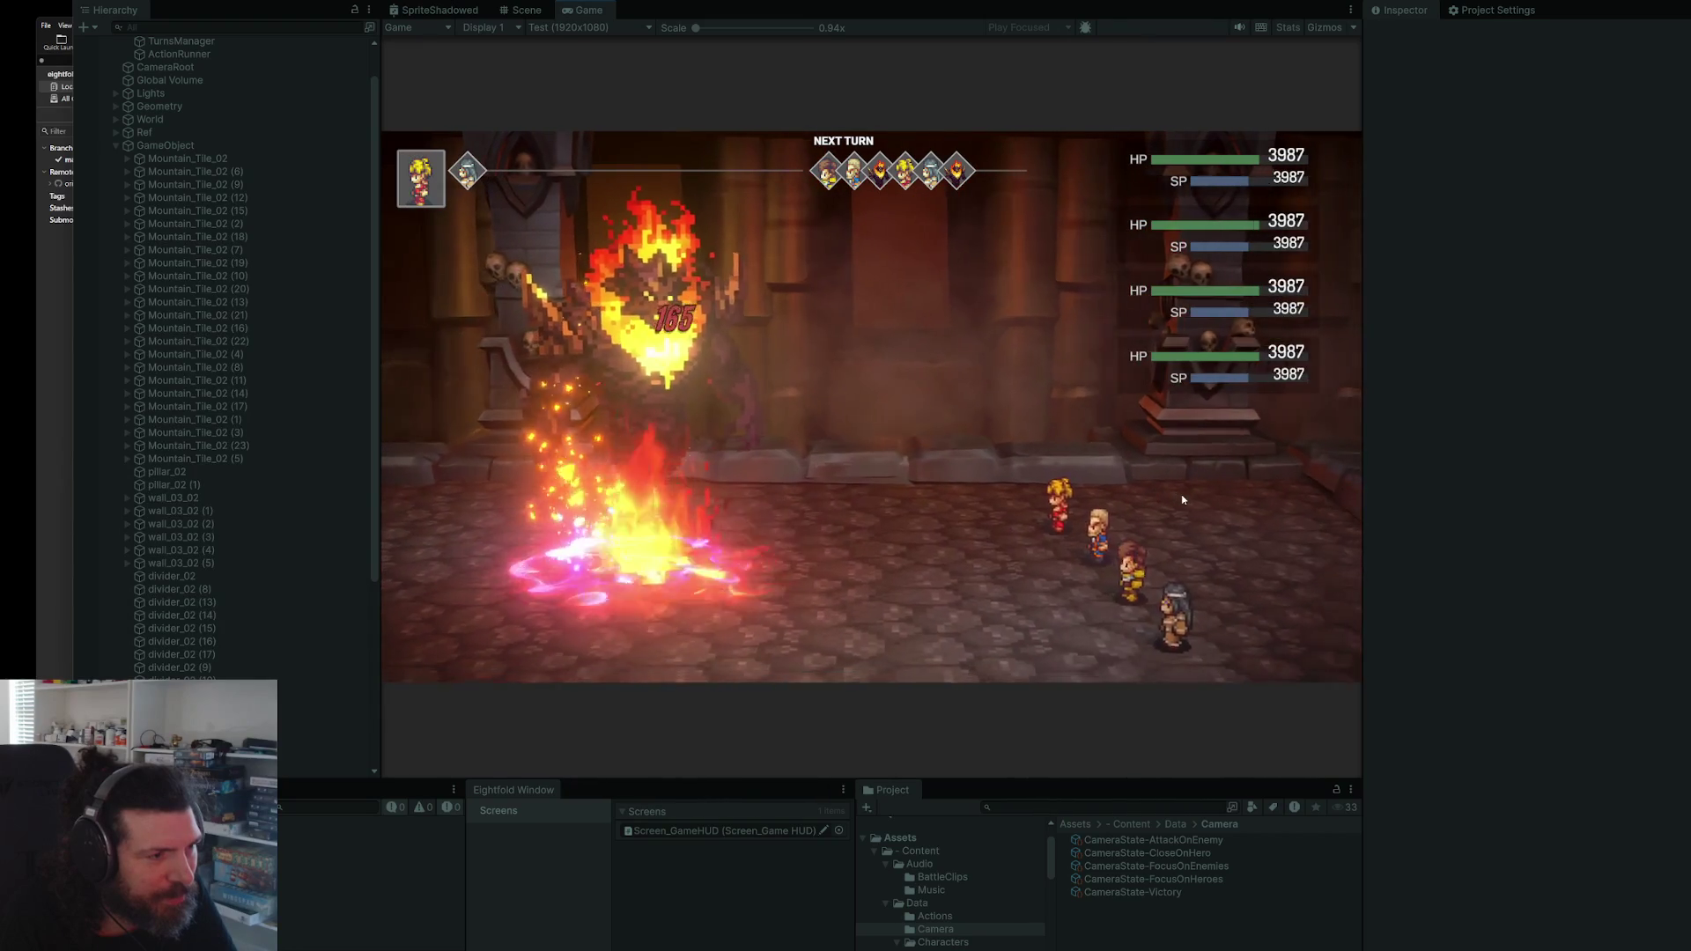
key("Return")
key("Return")
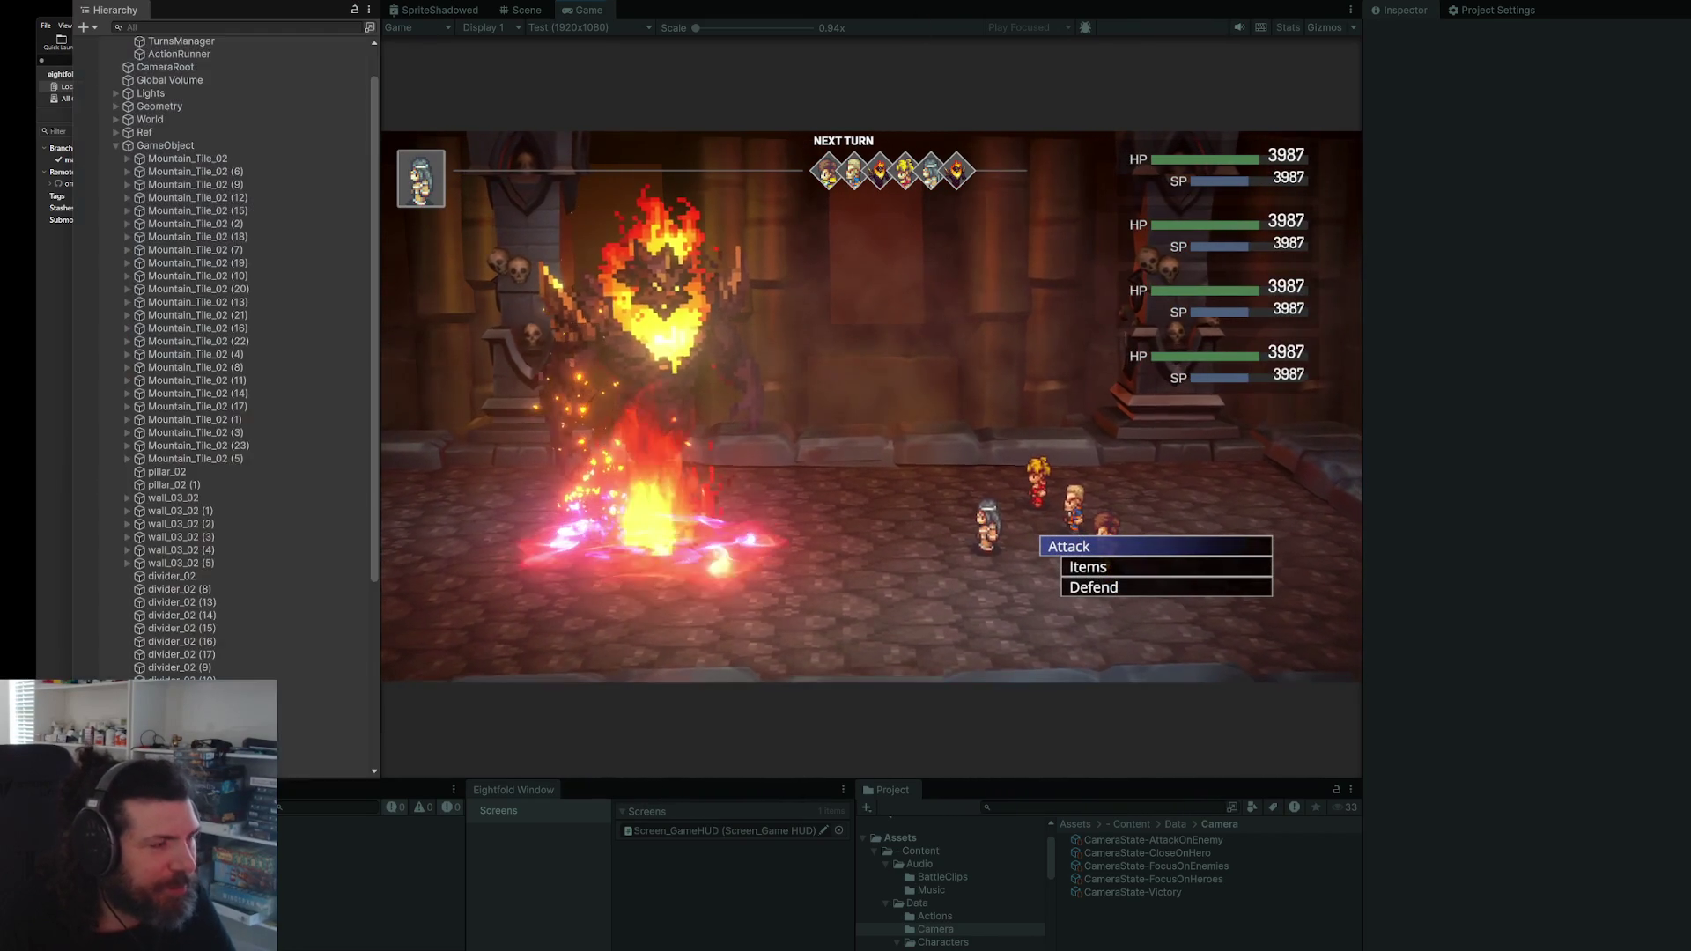
key("ctrl+p")
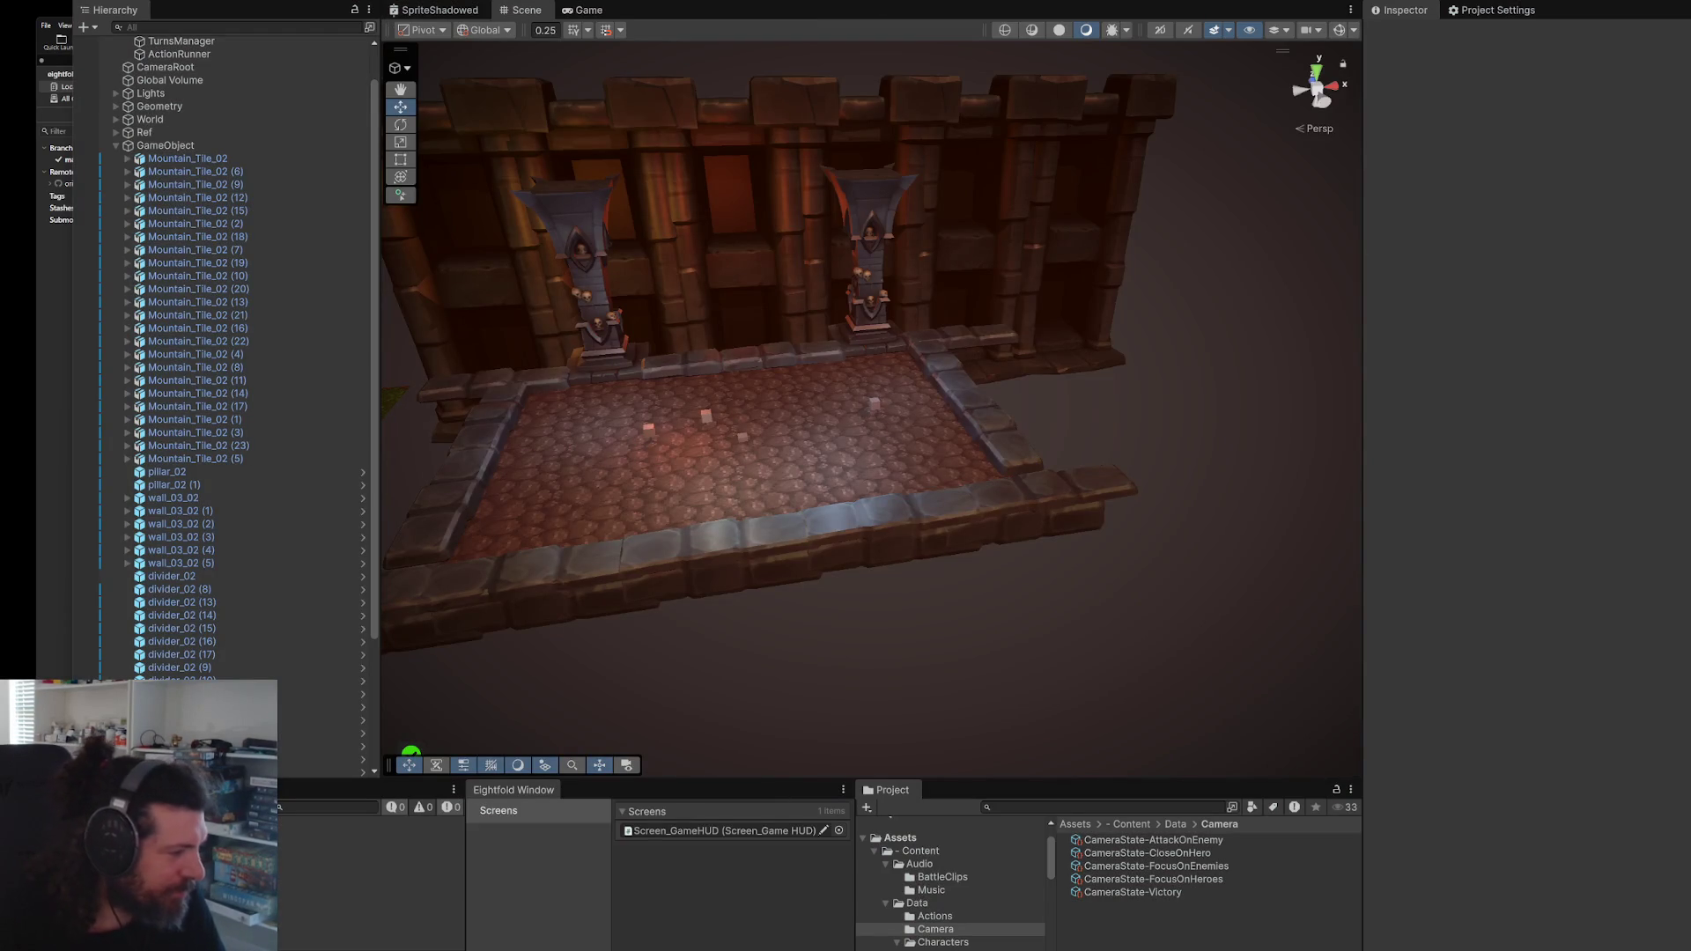
key("alt+Tab")
key("alt+Tab")
key("alt+Tab")
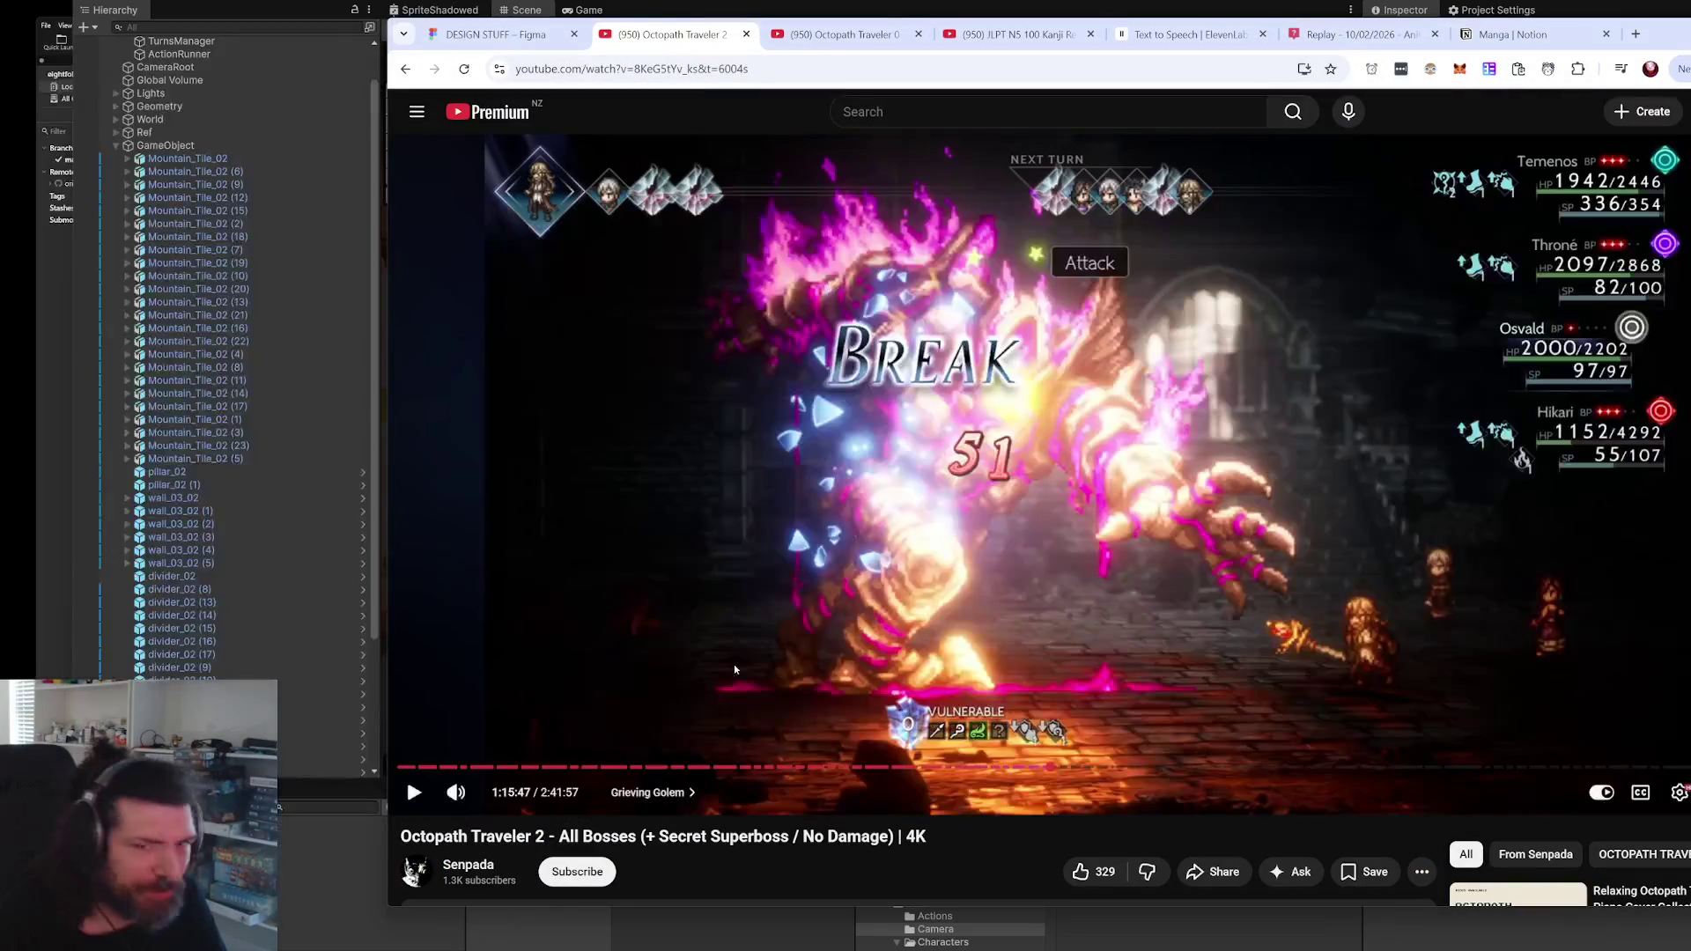
- Watch a few seconds of the Octopath Traveler 2 boss fight, pause it, and return to Unity
left_click(860, 504)
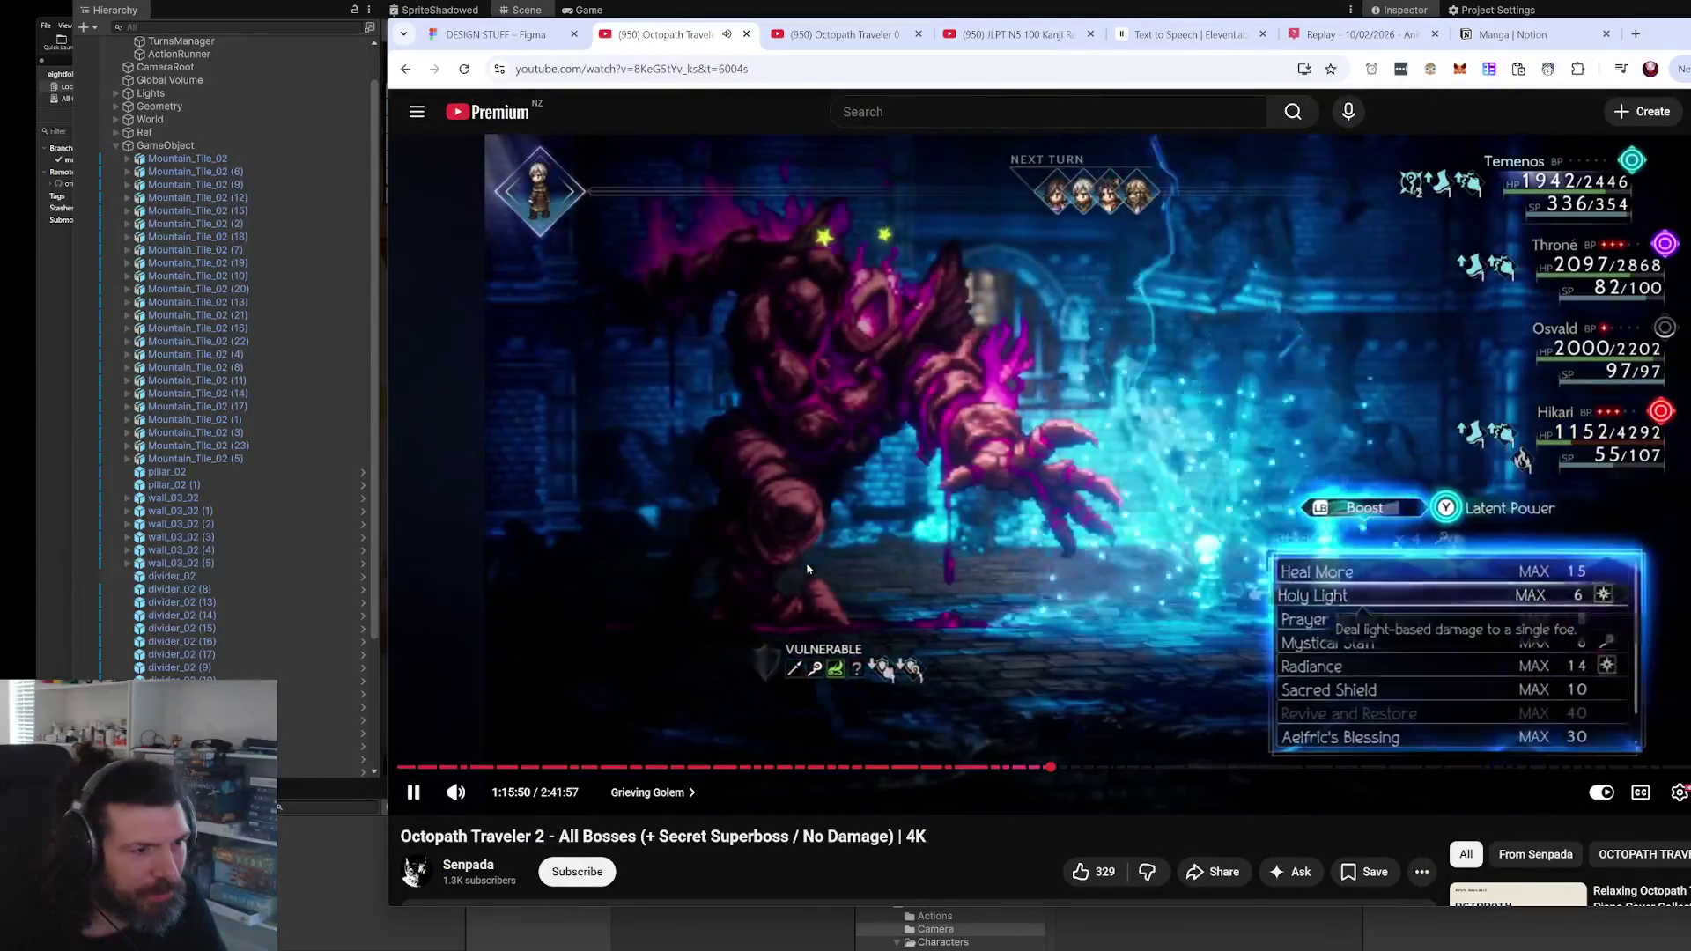
left_click(808, 568)
left_click(808, 568)
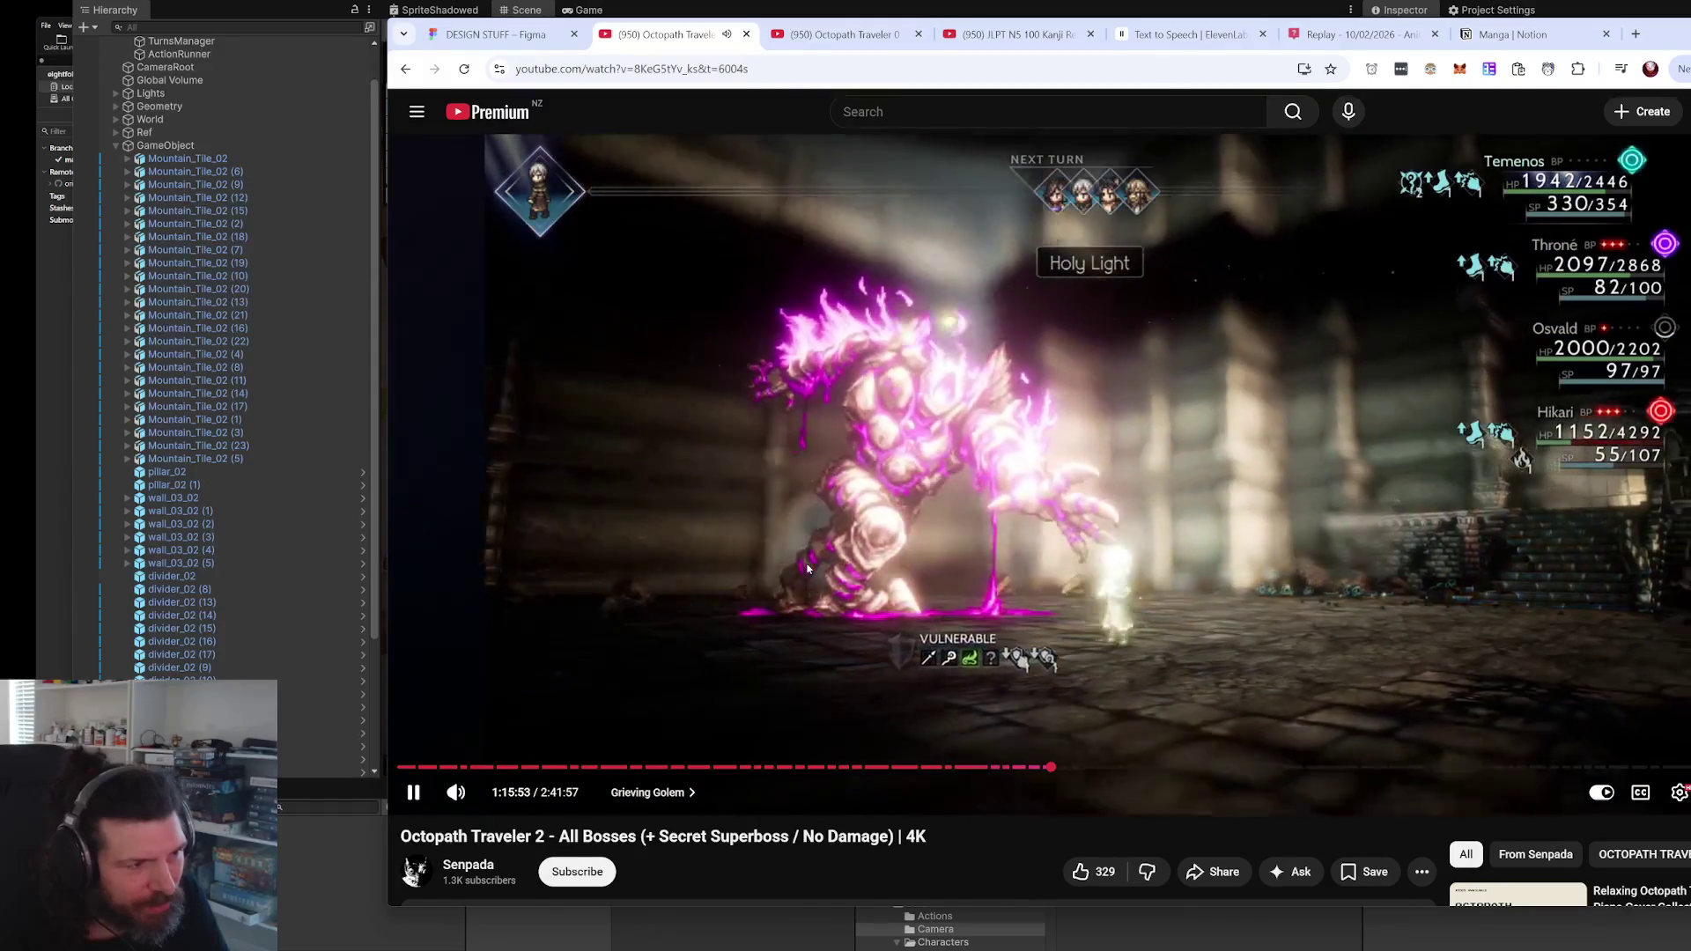
key("space")
key("alt+Tab")
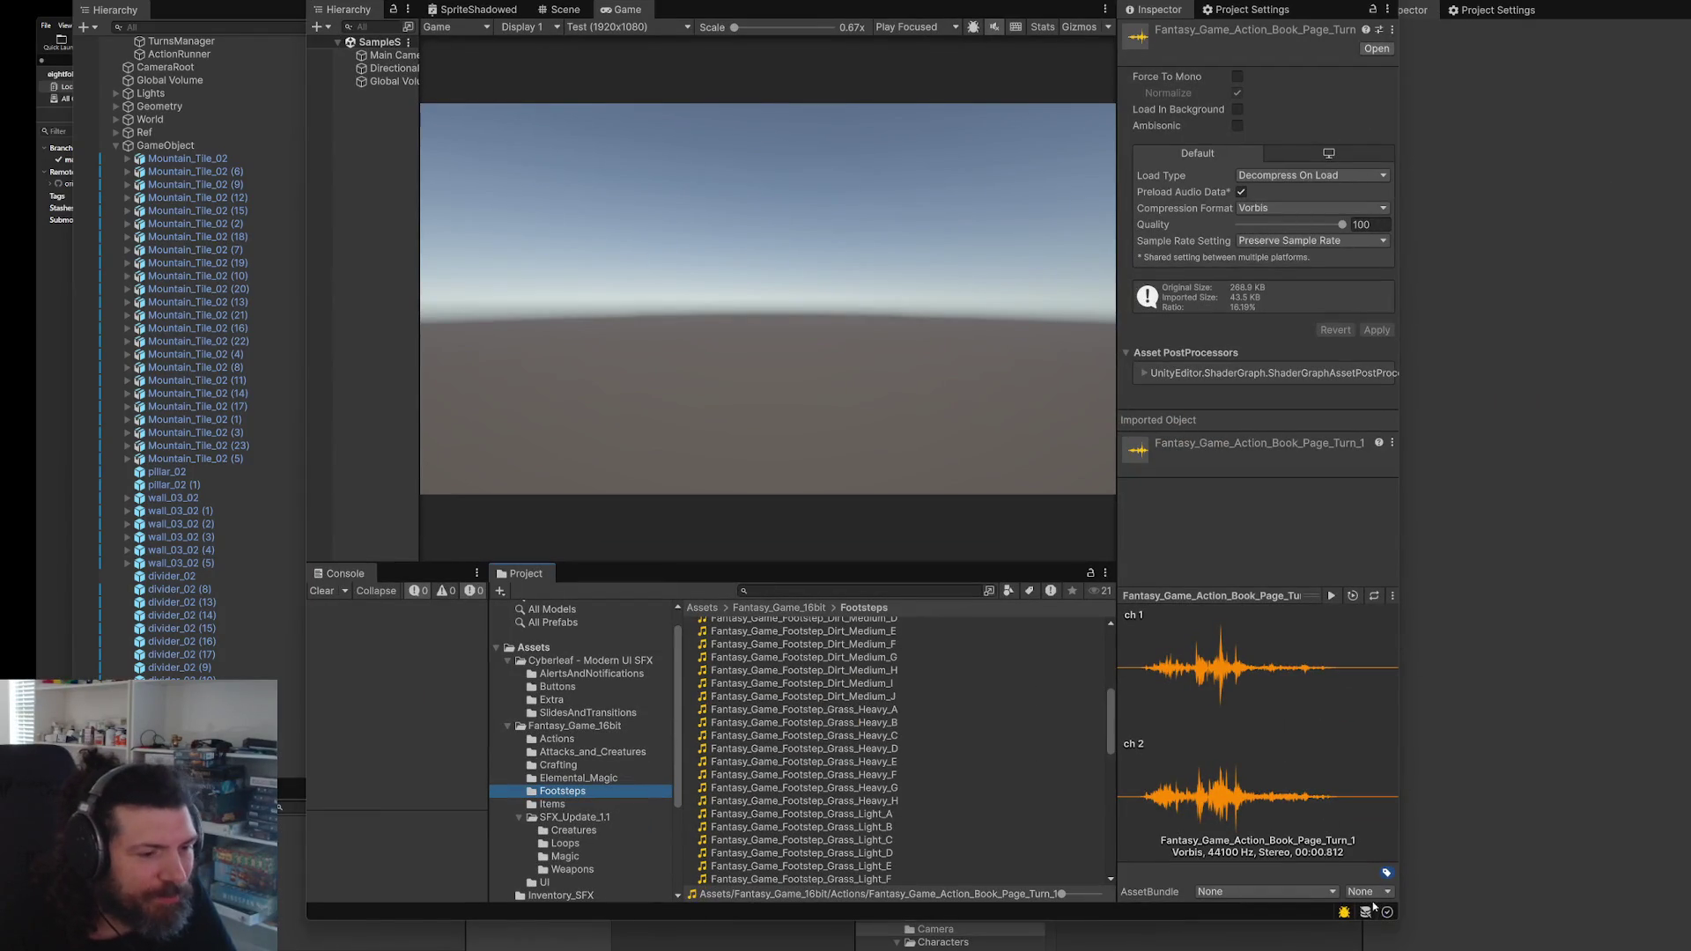
- In the maximized TempAssets window, preview Buttons clips ClickAndSlide and ClickyButton1a, ending on ClickAndSlide
double_click(1398, 919)
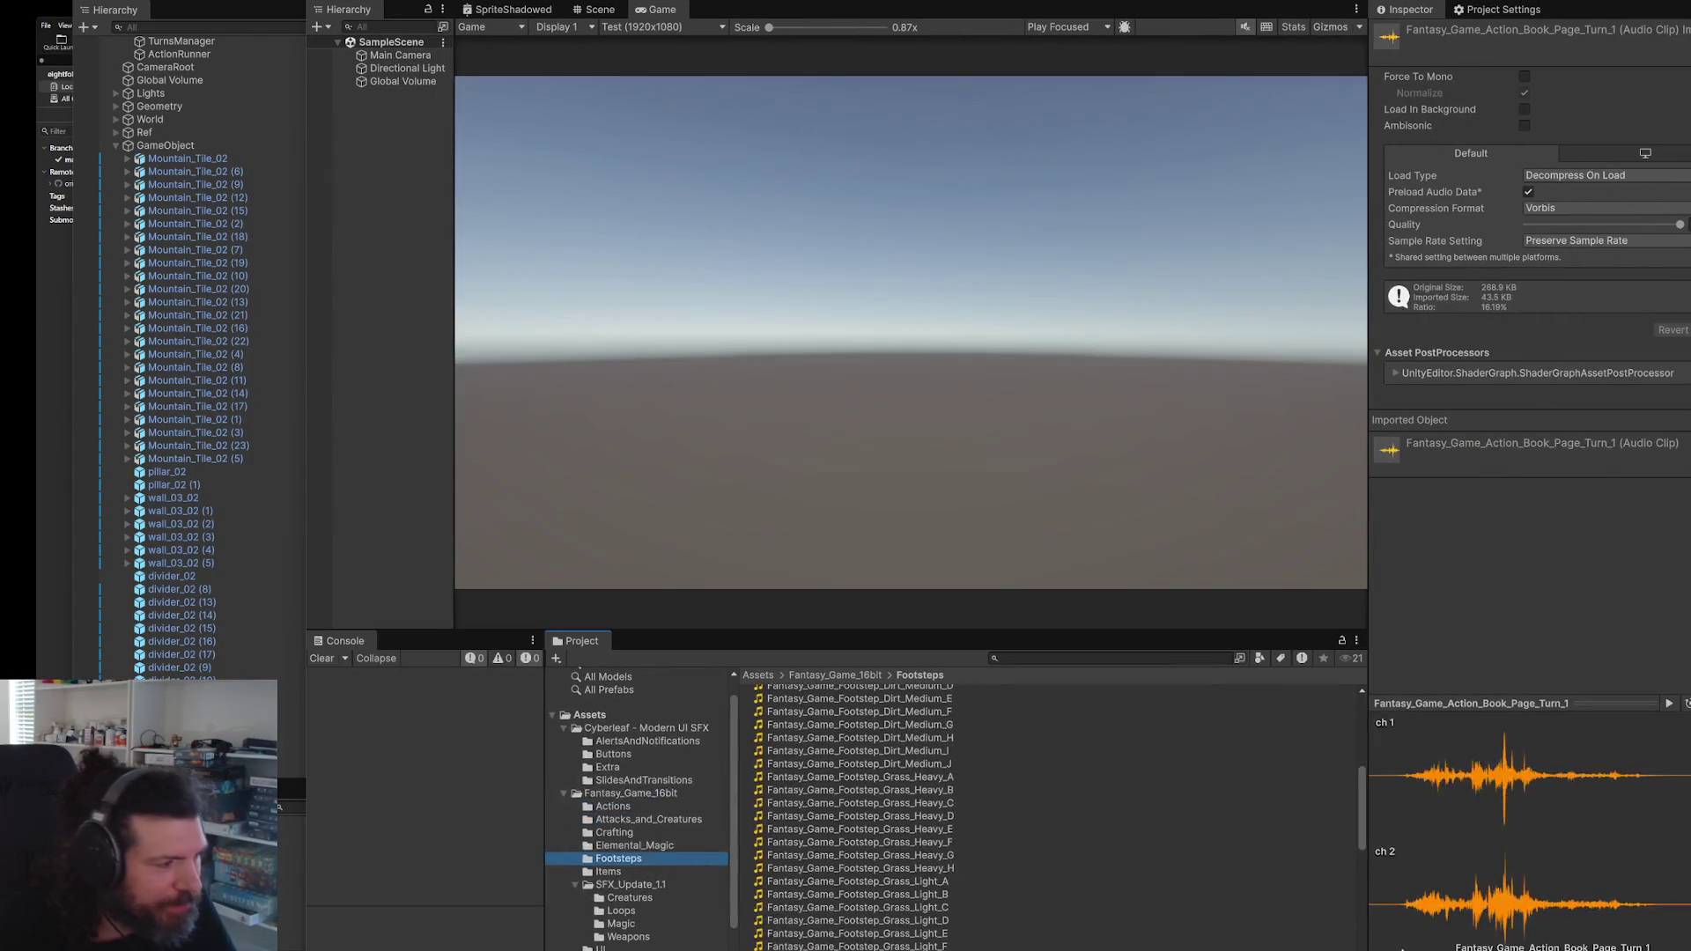
left_click(602, 872)
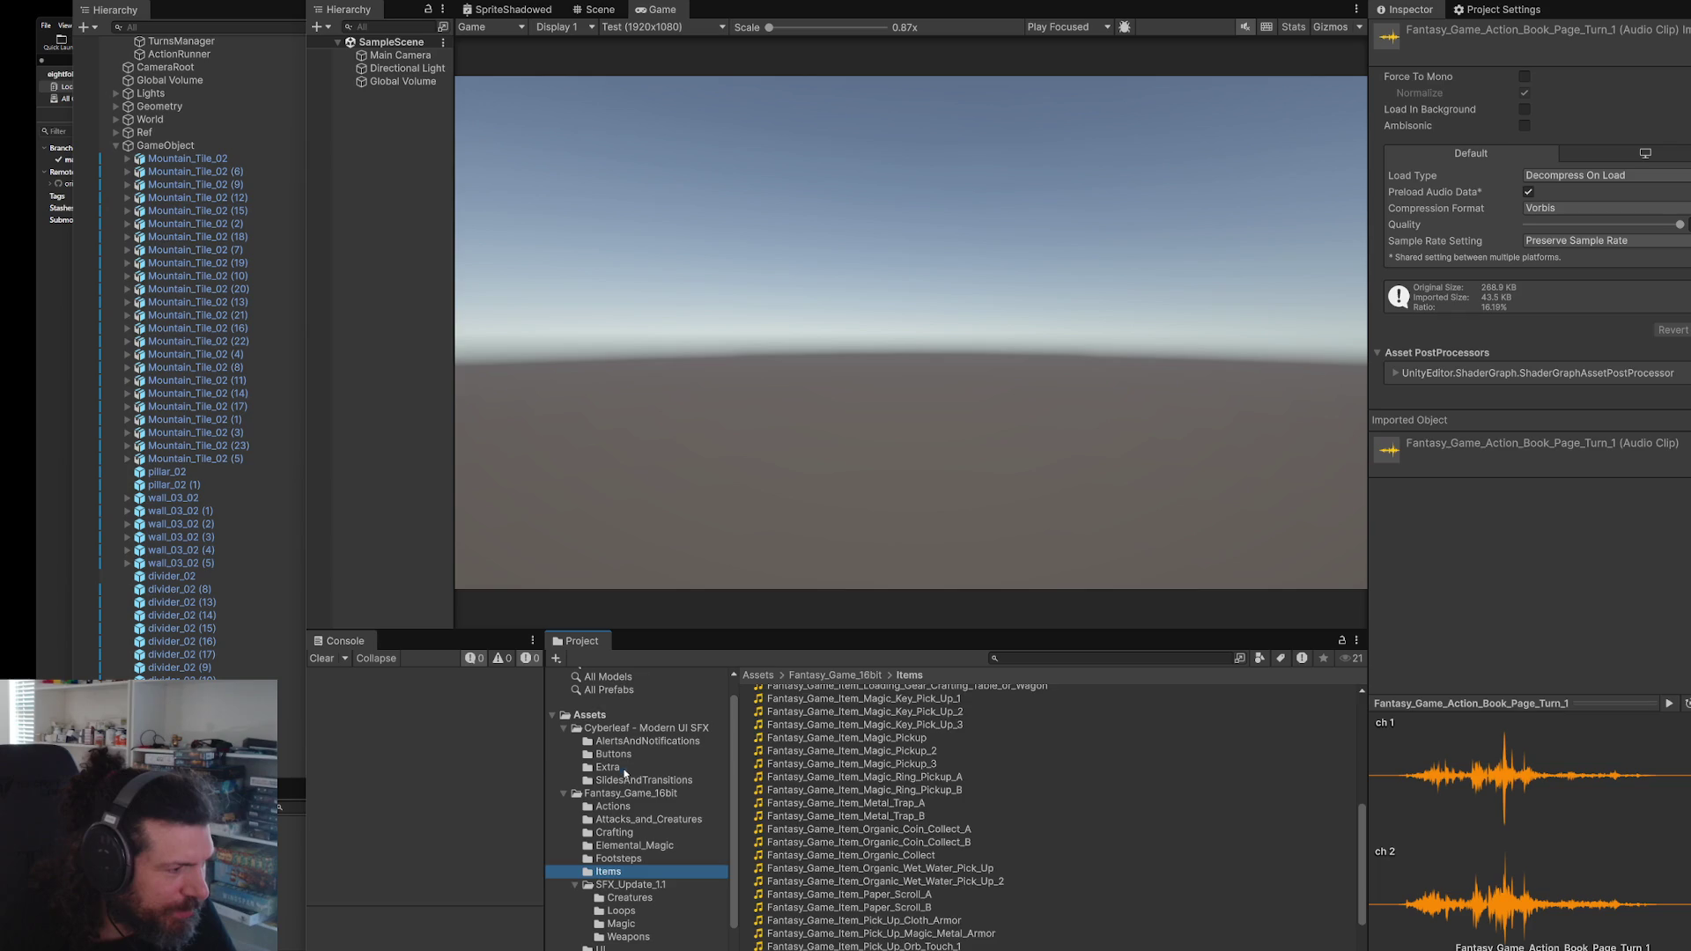
left_click(614, 755)
left_click(799, 694)
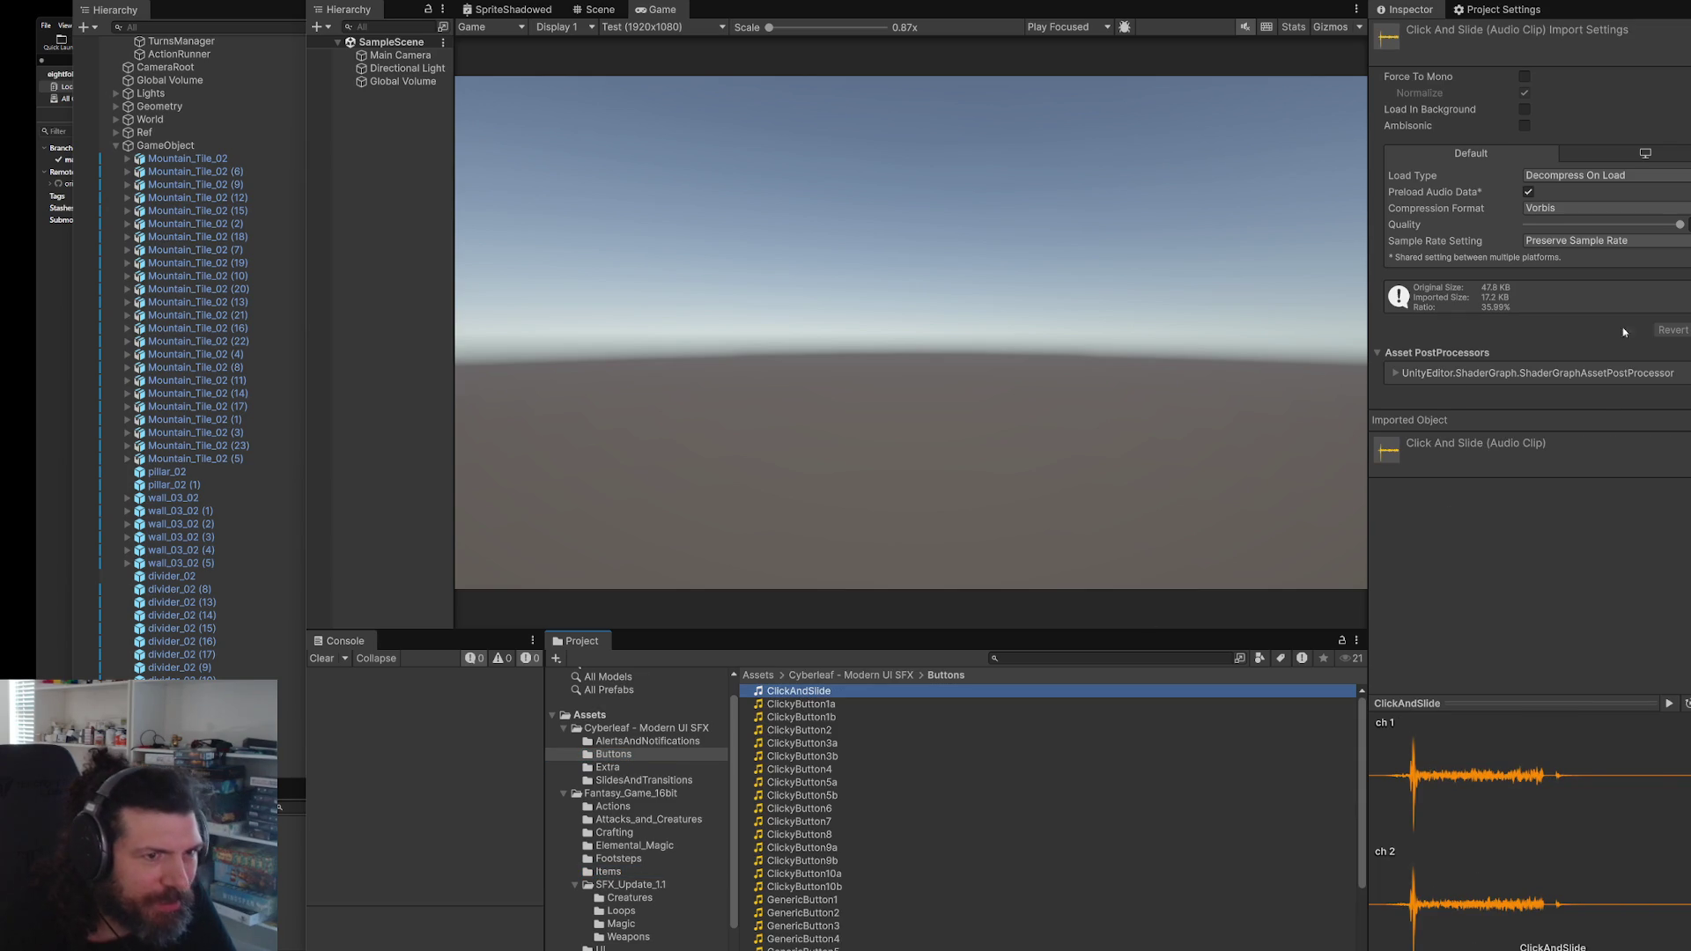
left_click(1669, 705)
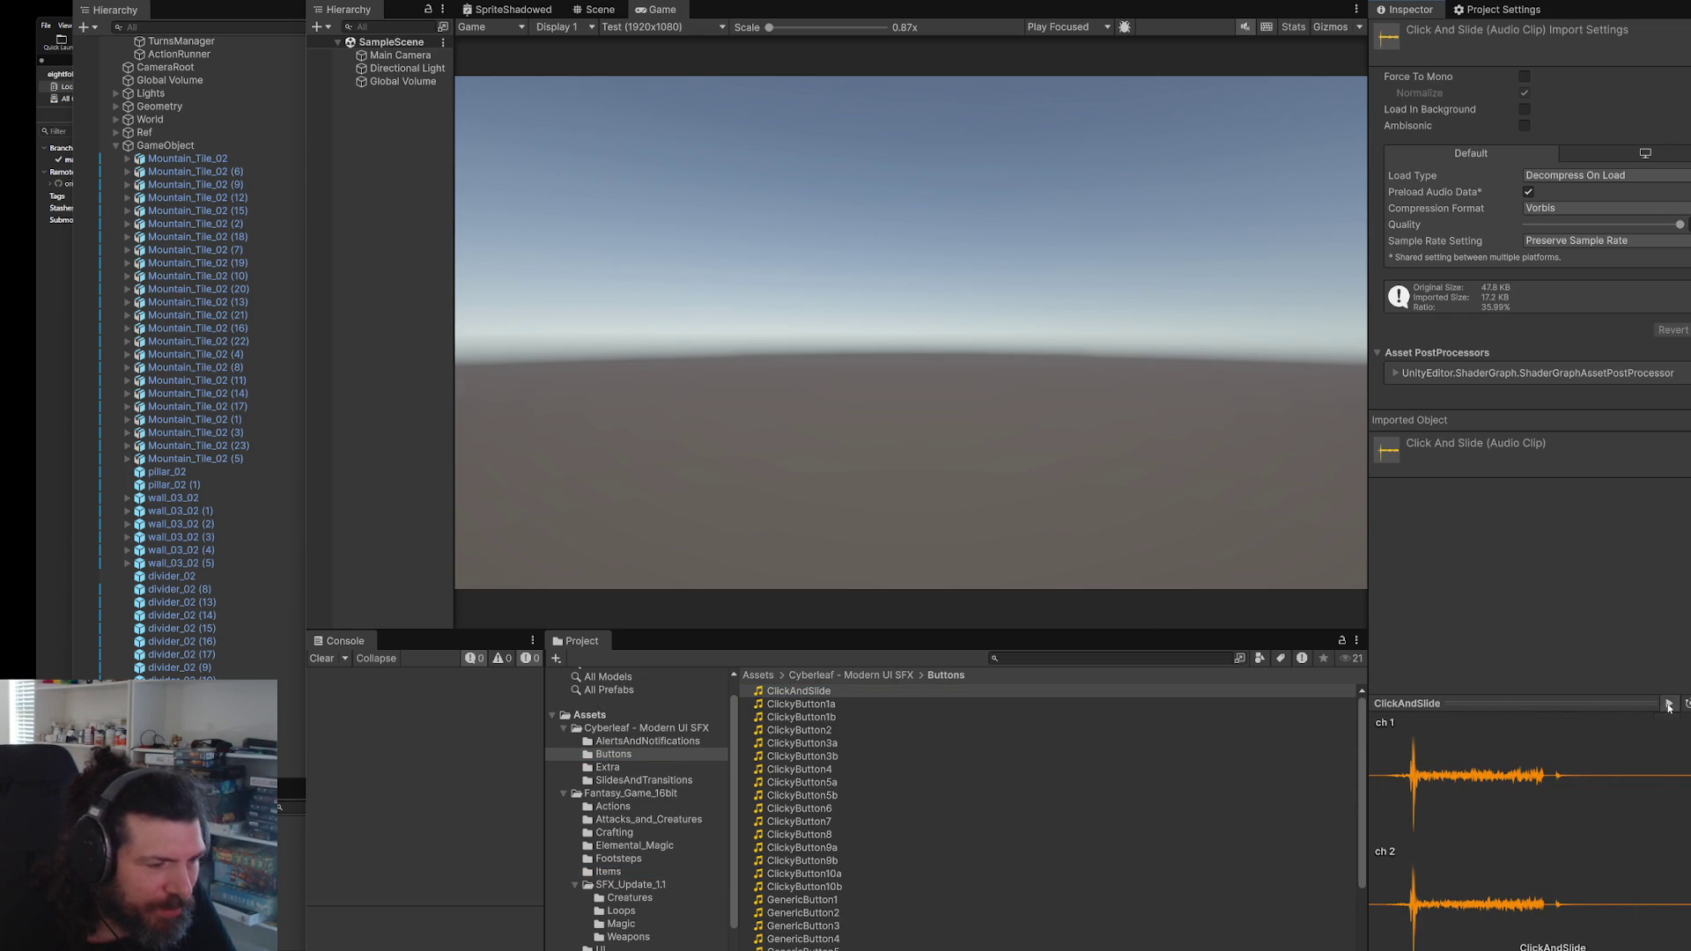
left_click(1668, 704)
left_click(1668, 705)
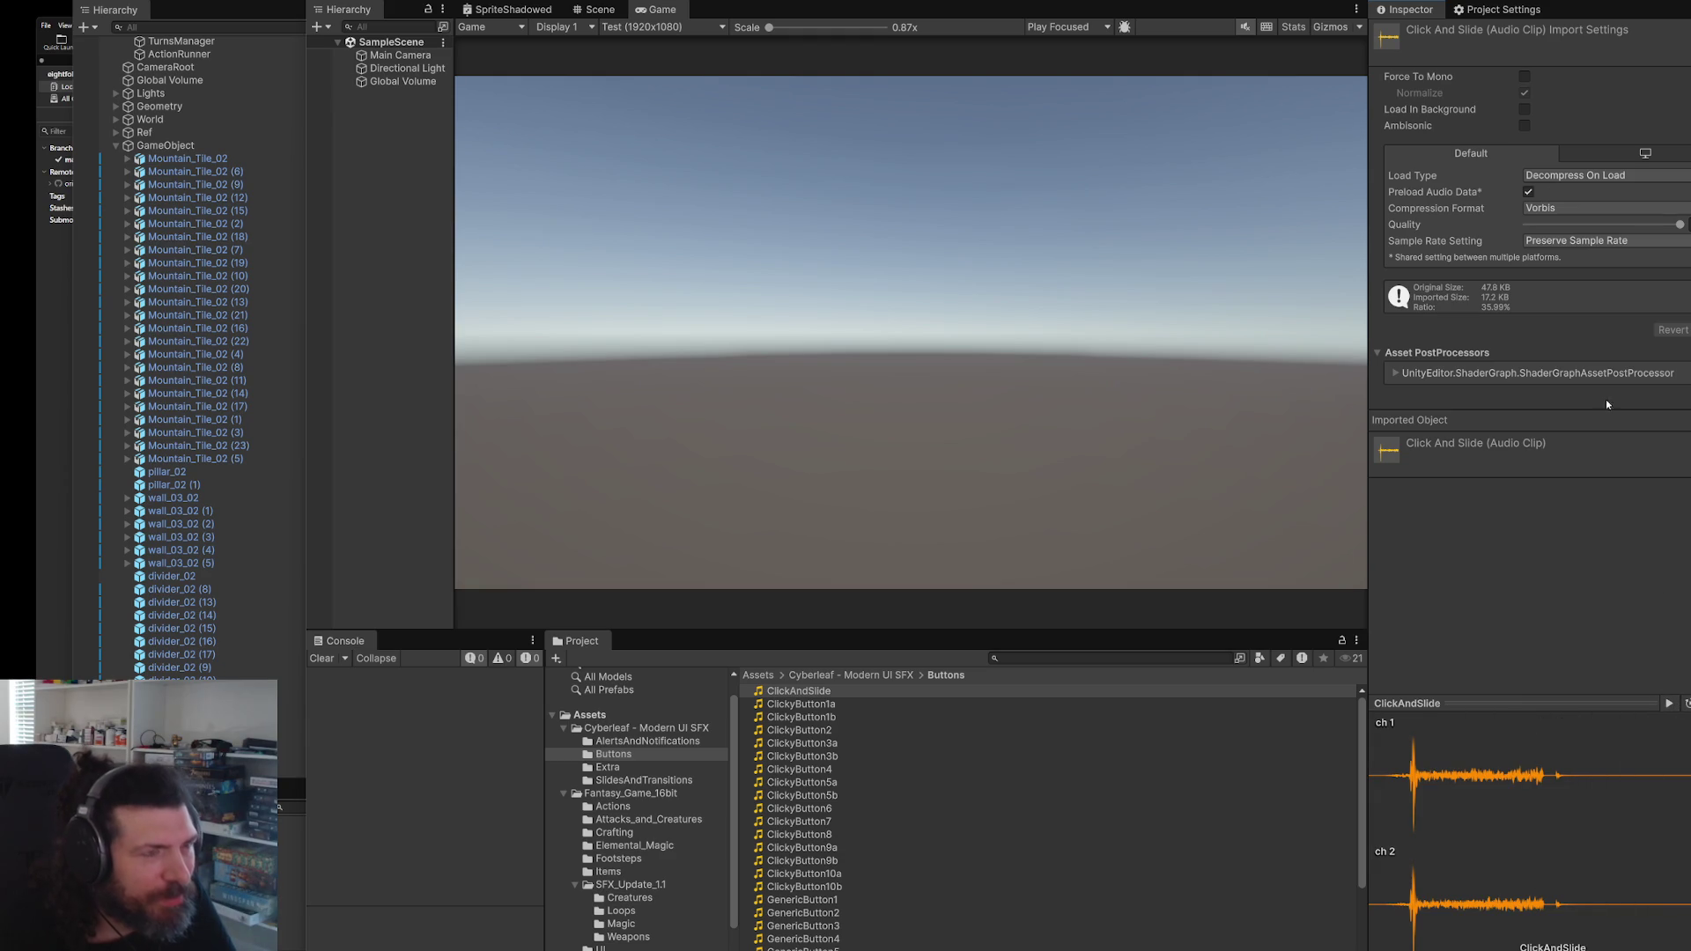
left_click(1118, 704)
left_click(1669, 703)
left_click(980, 691)
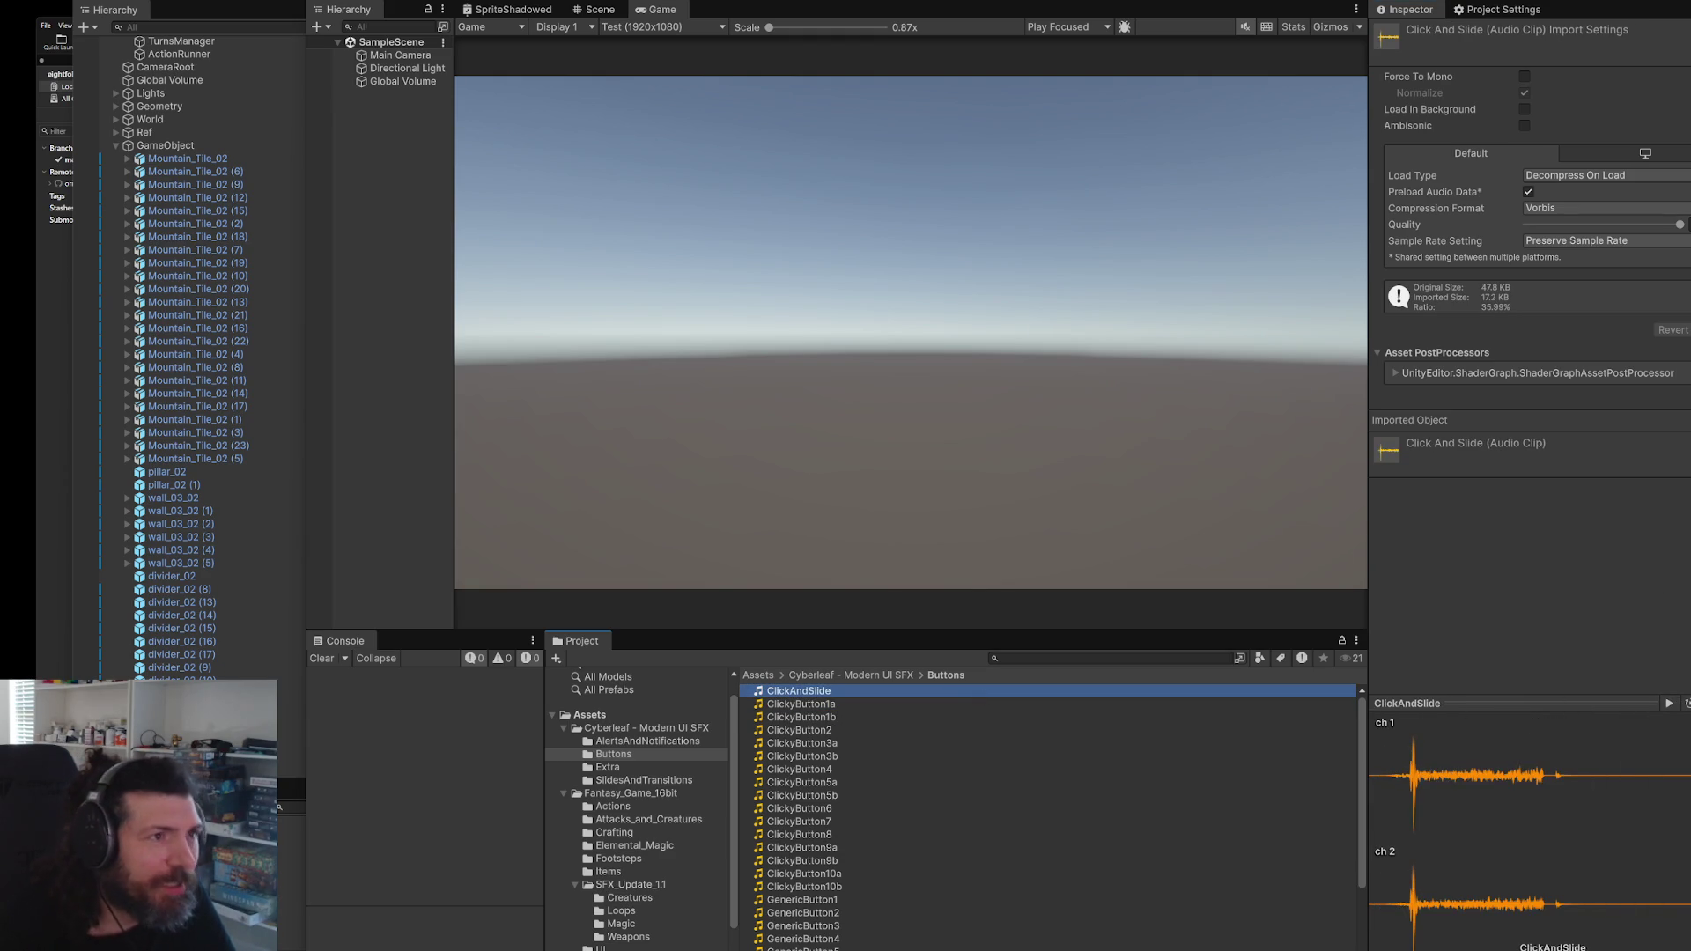
key("alt+Tab")
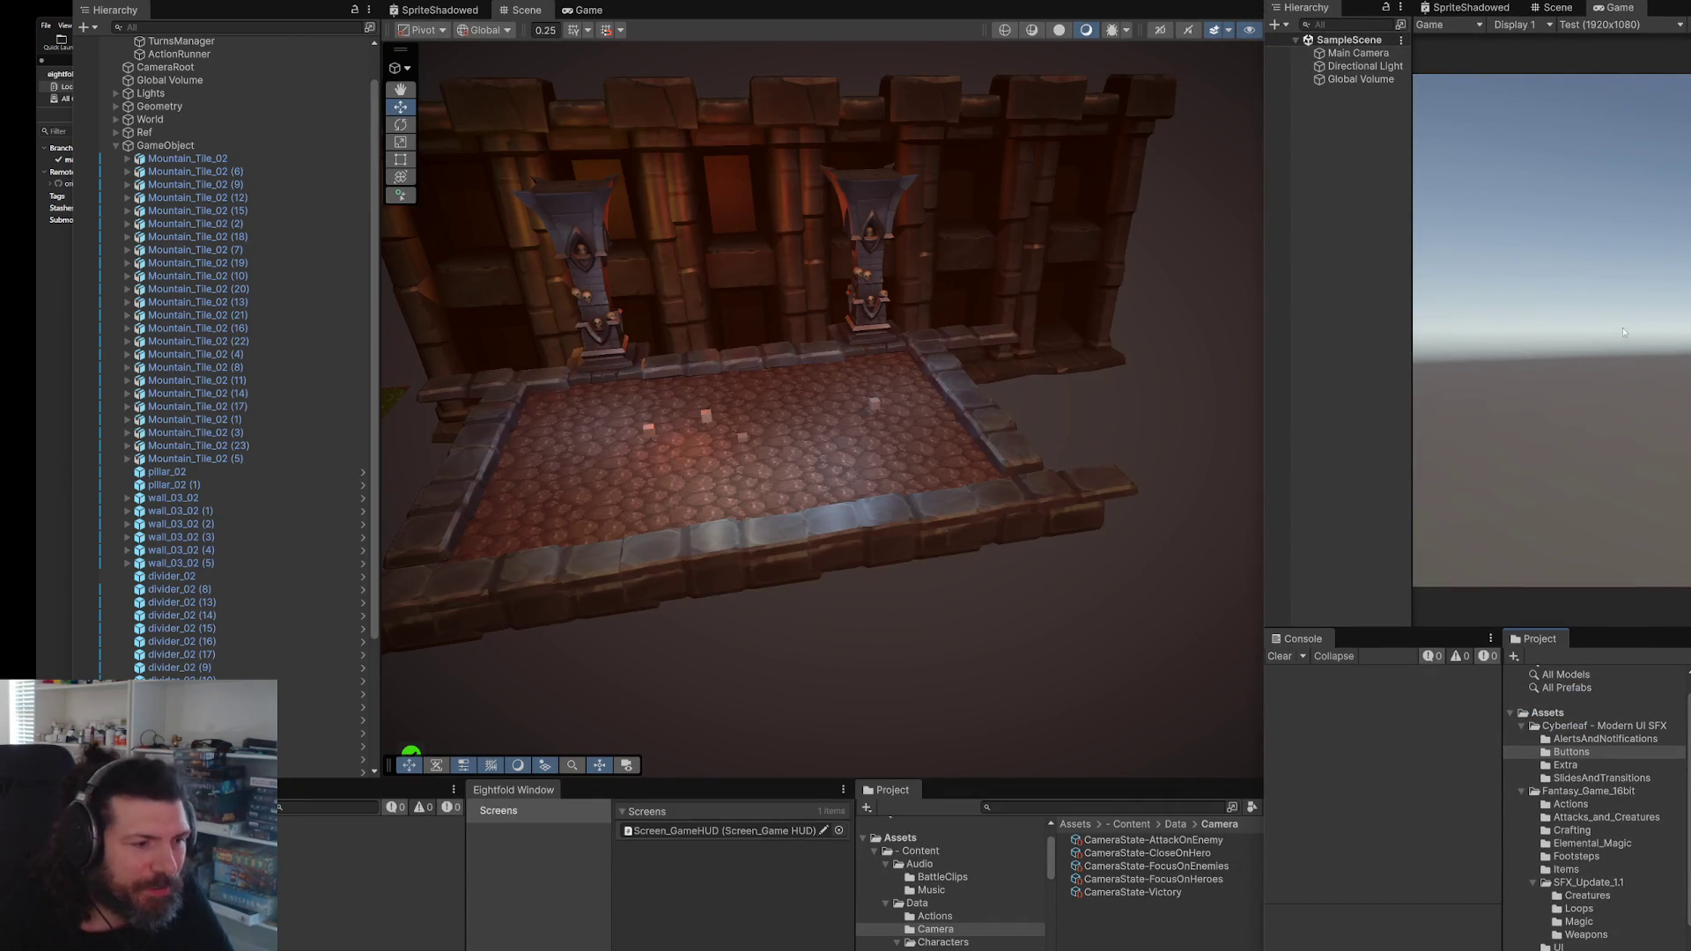
- Duplicate SoundClip_MonsterGrowl in BattleClips as SoundClip_MenuMove and assign ClickAndSlide to its Clips
left_click(956, 878)
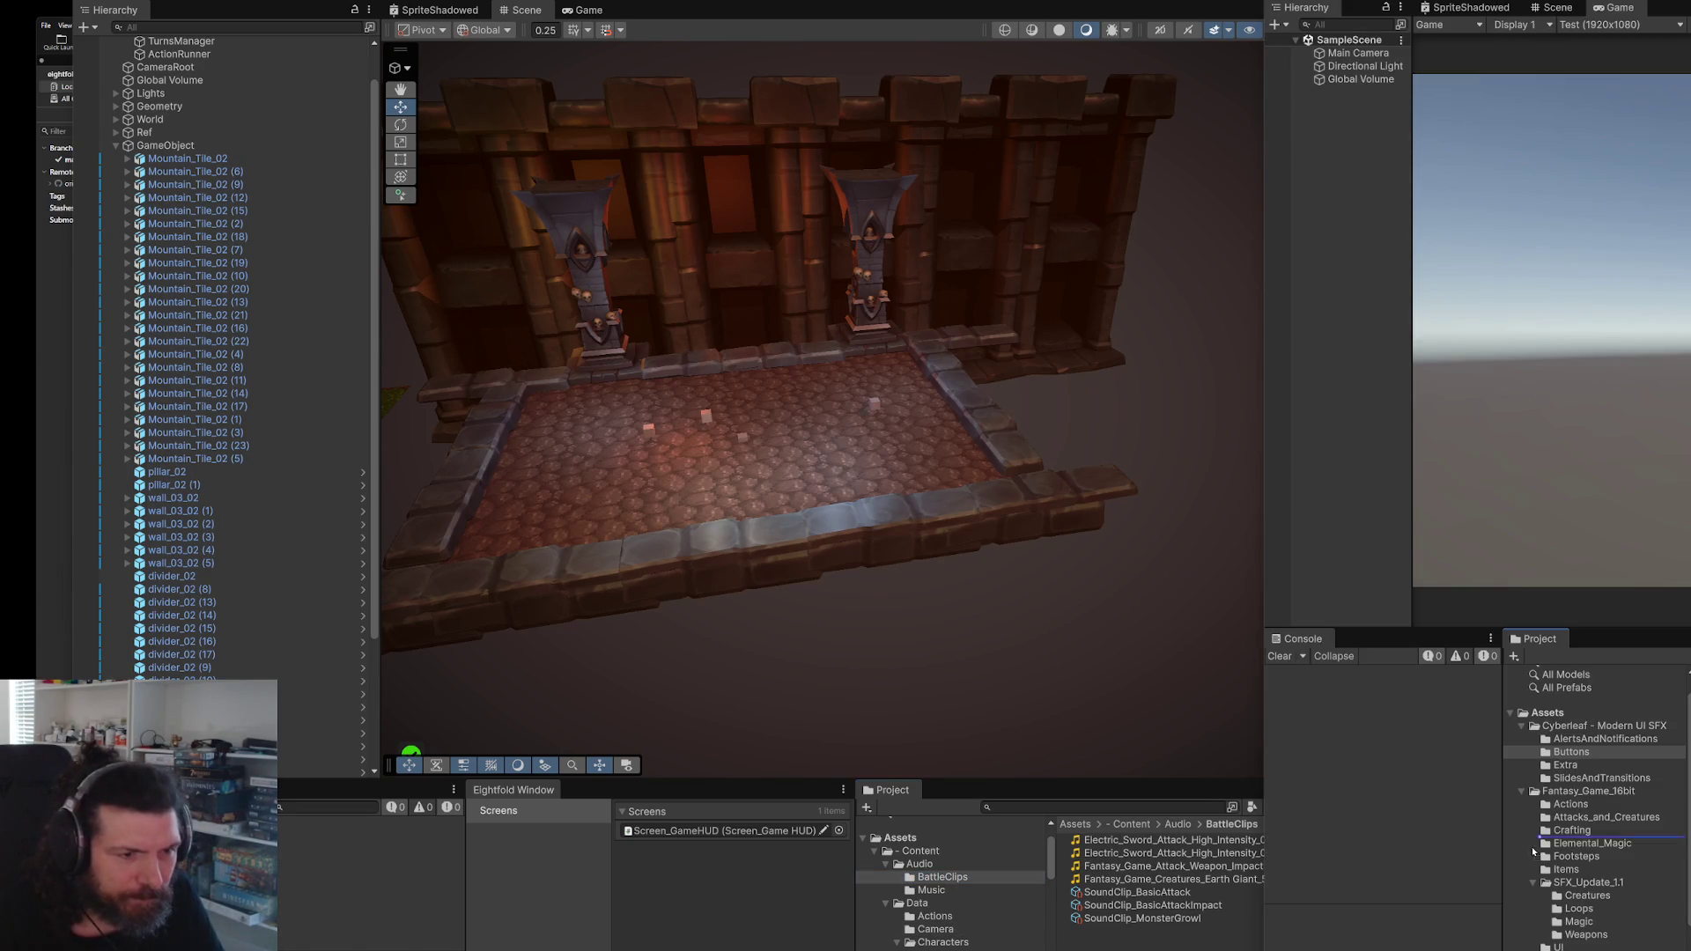
key("ctrl+d")
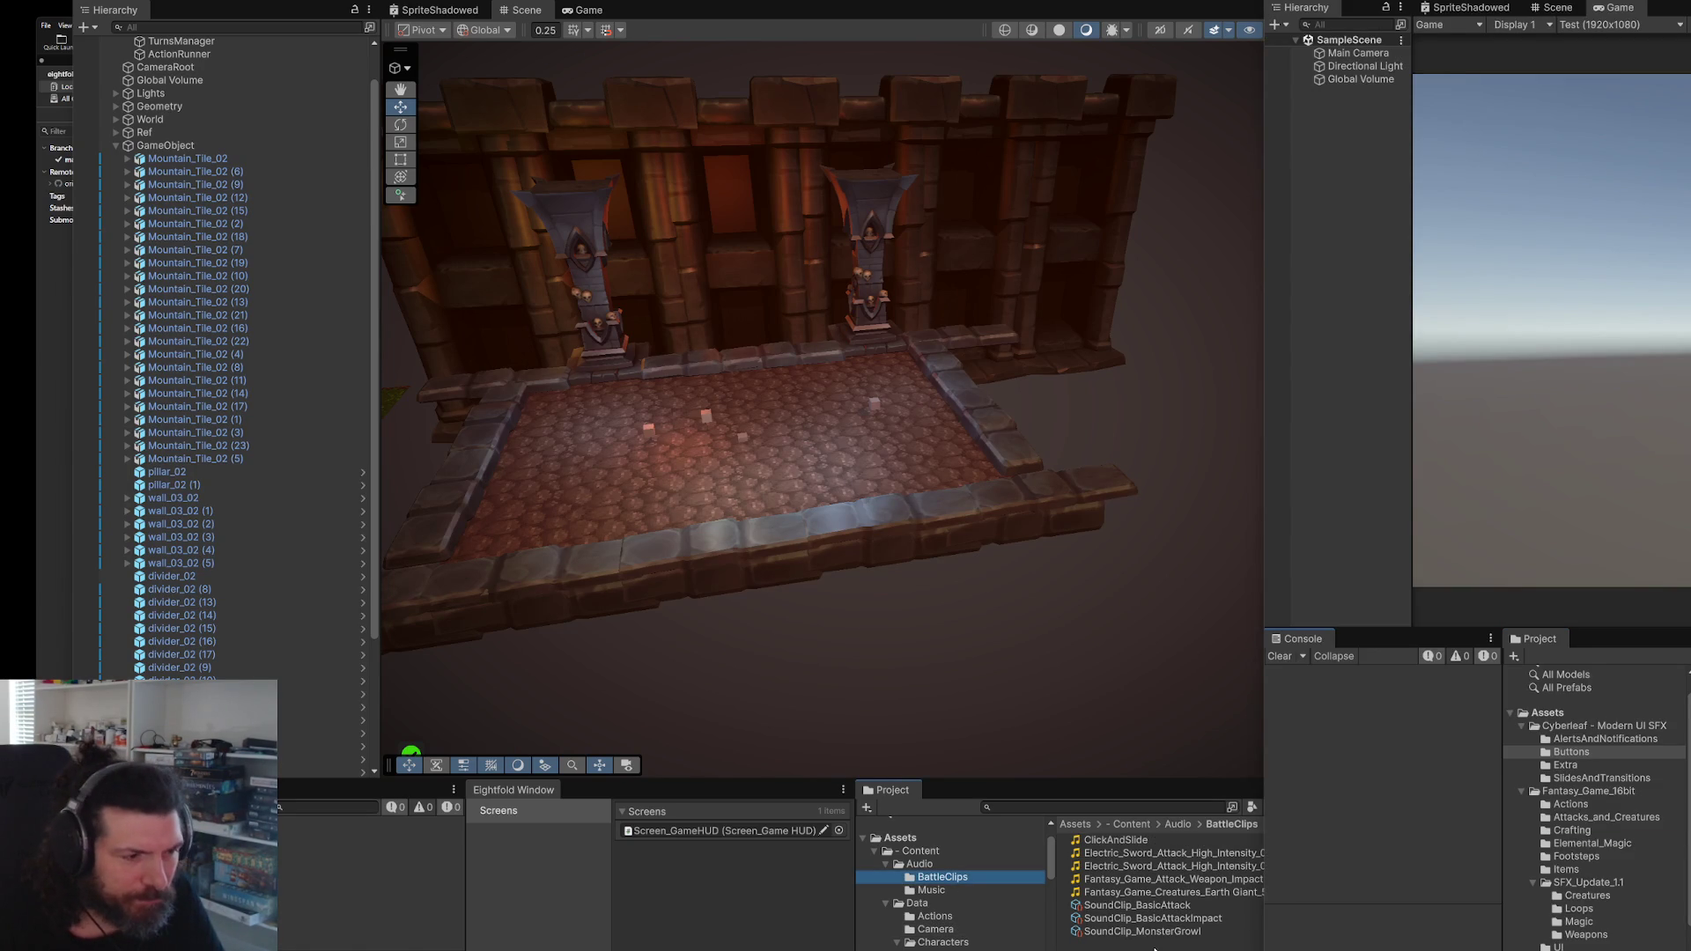
left_click(1142, 944)
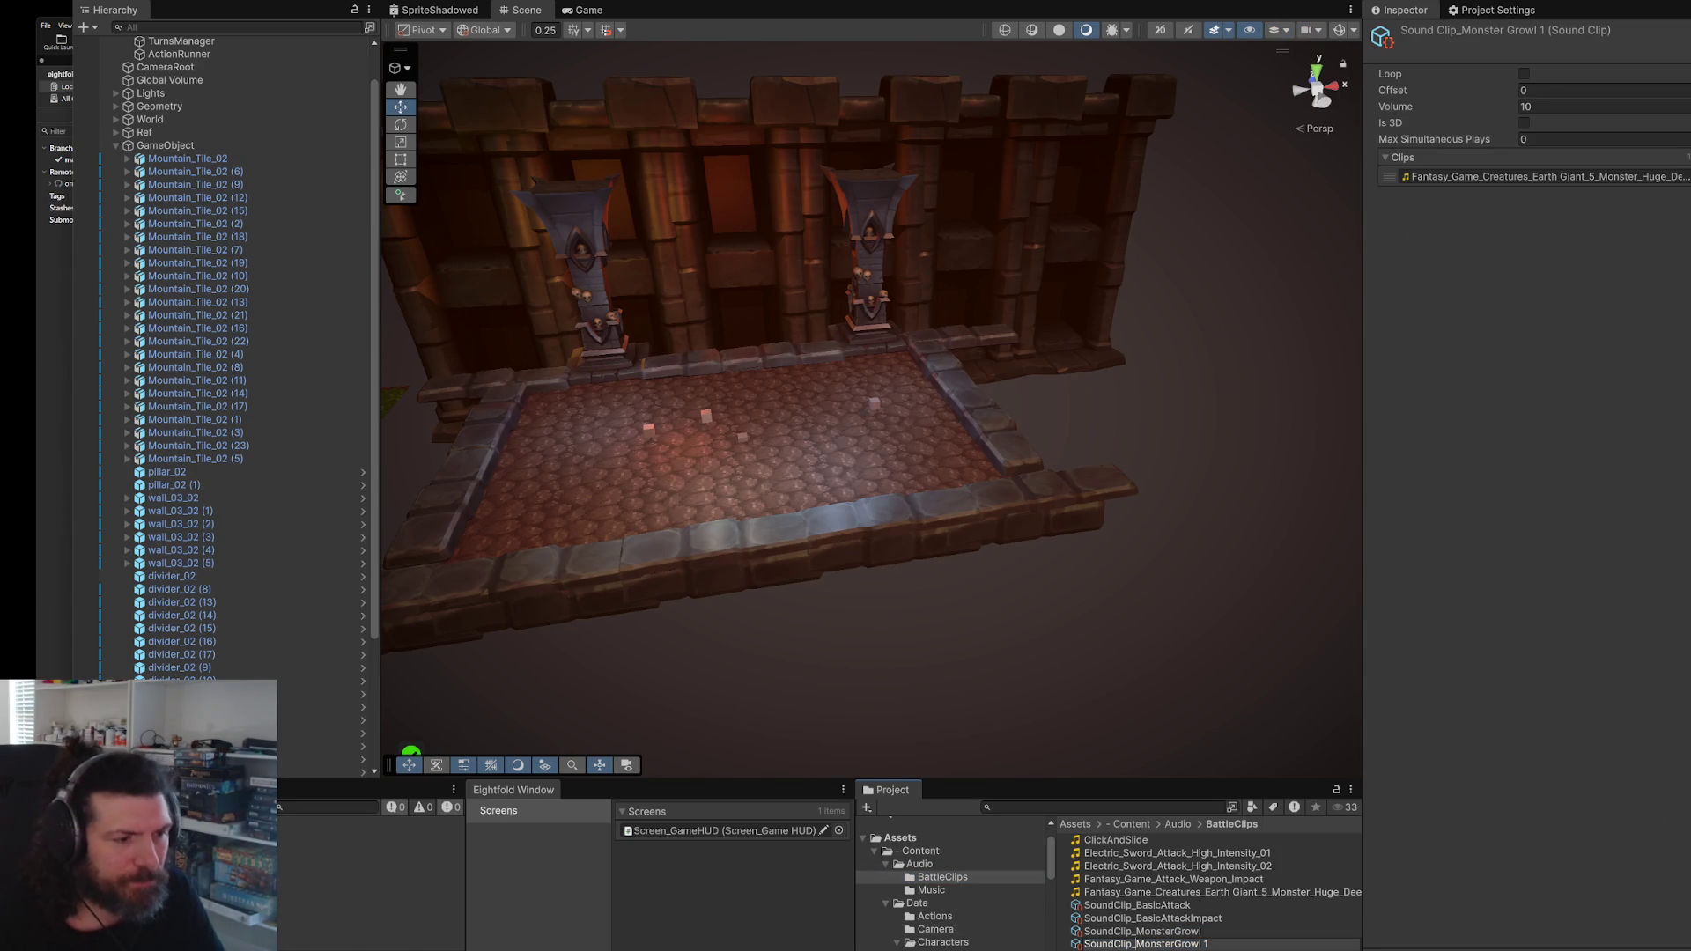
key("ctrl+shift+Left")
key("BackSpace")
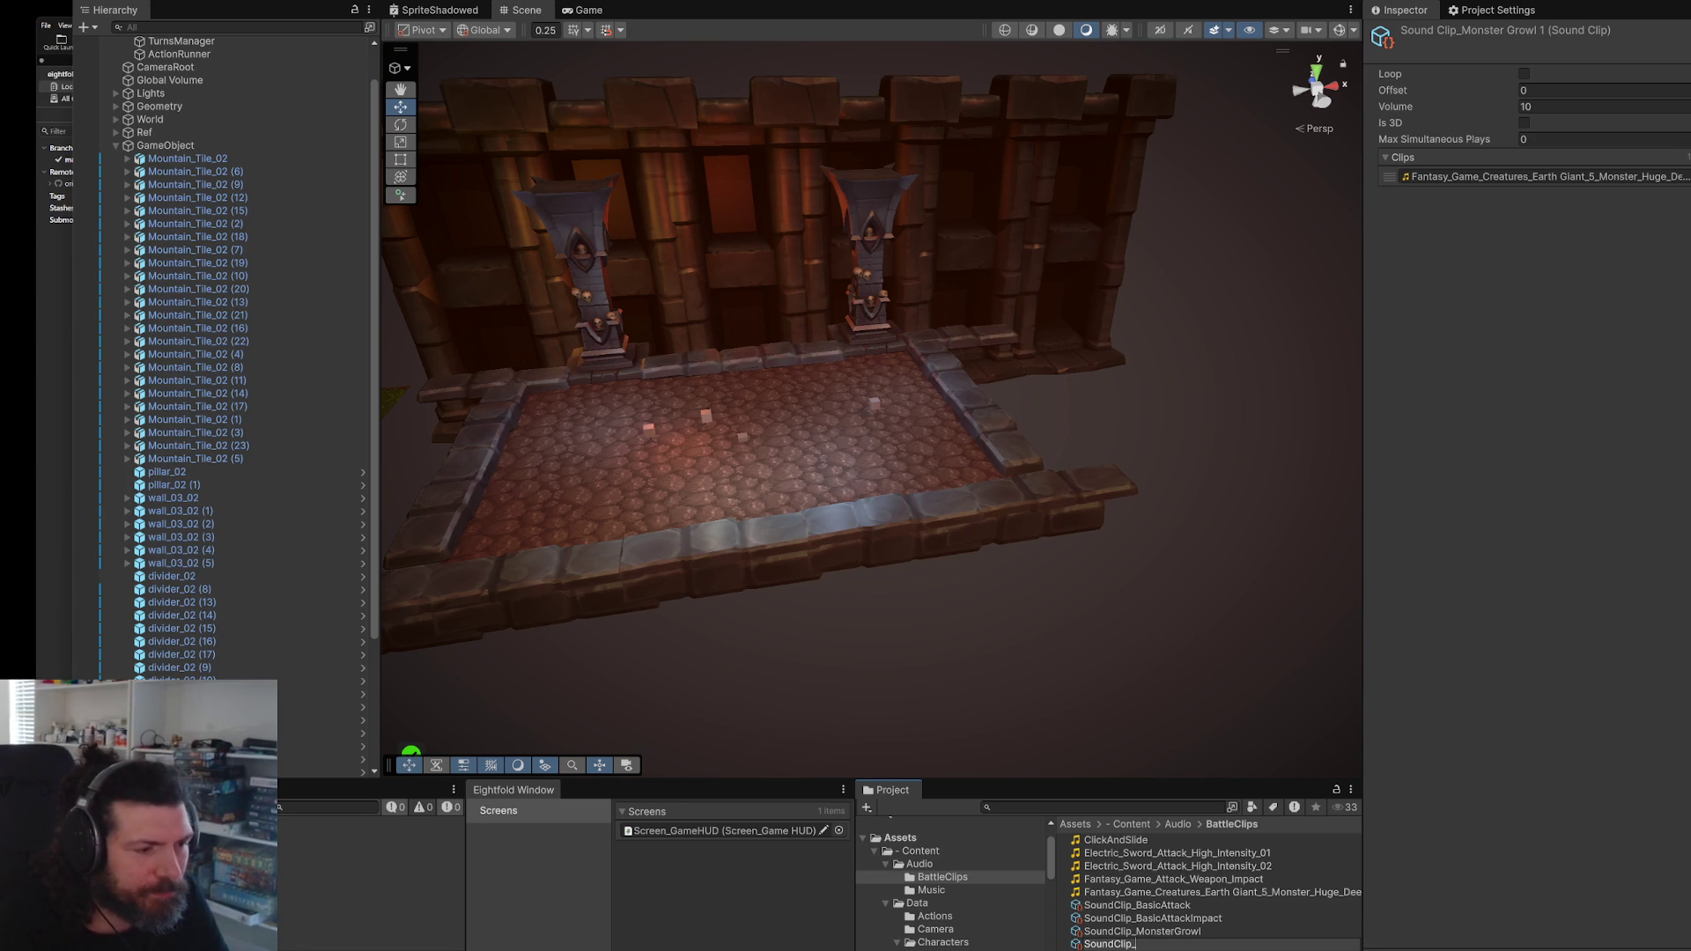
type("MenuMove")
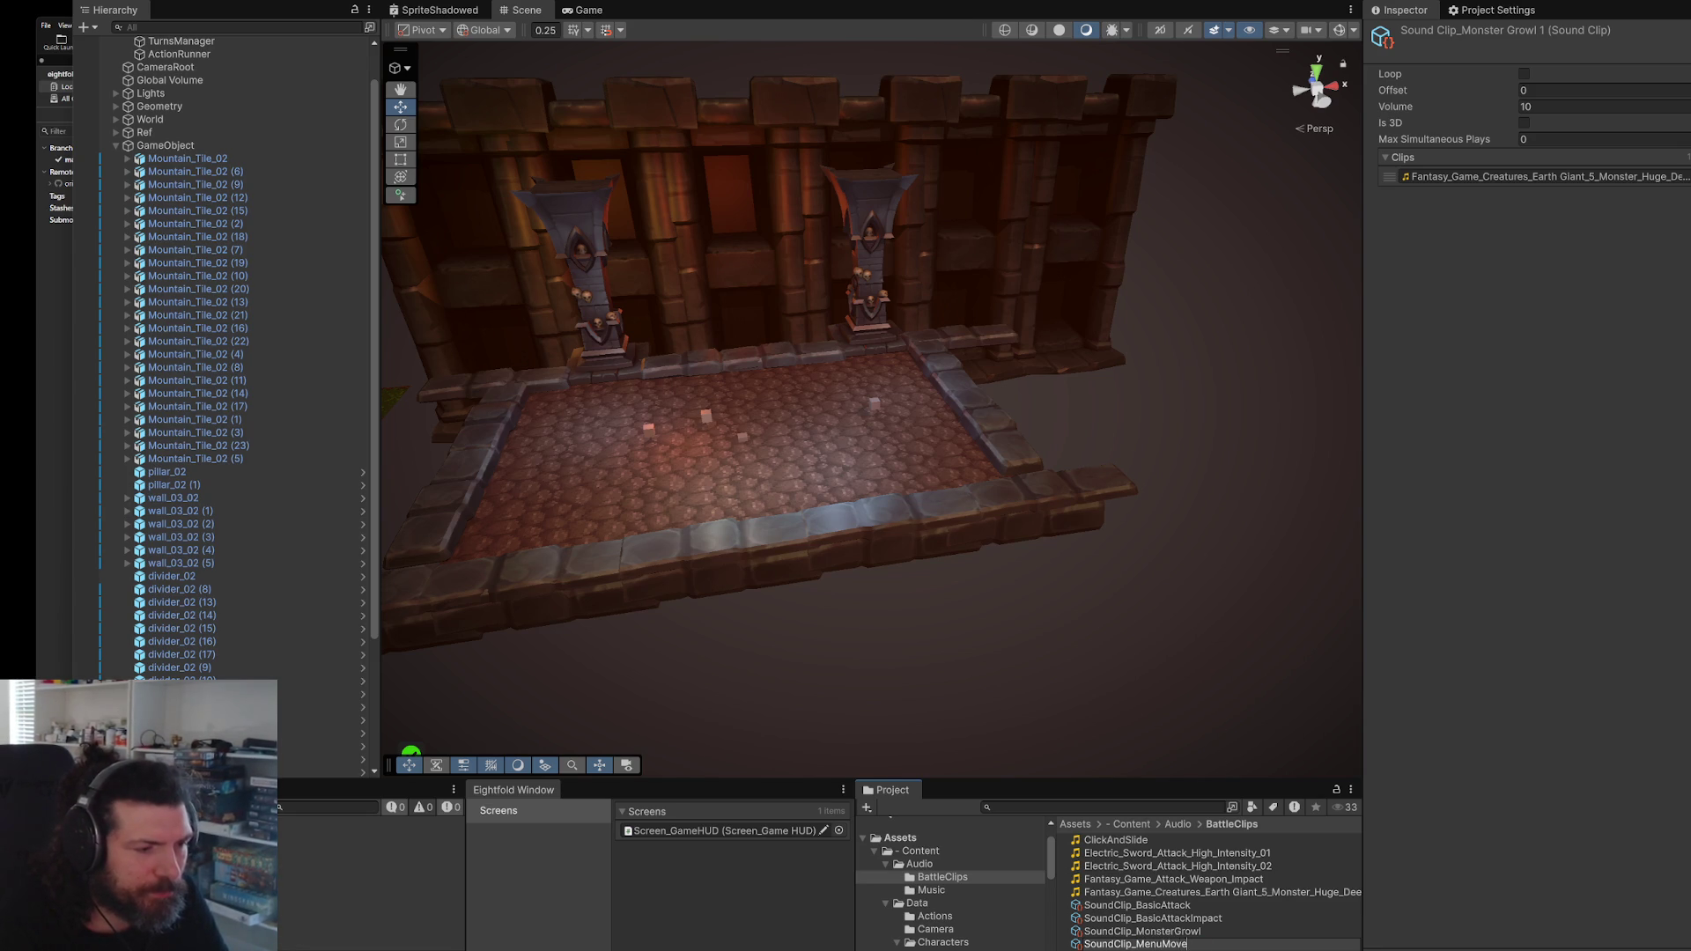
key("Return")
mouse_move(1114, 840)
left_mouse_down()
mouse_move(1162, 793)
mouse_move(1516, 185)
left_mouse_up()
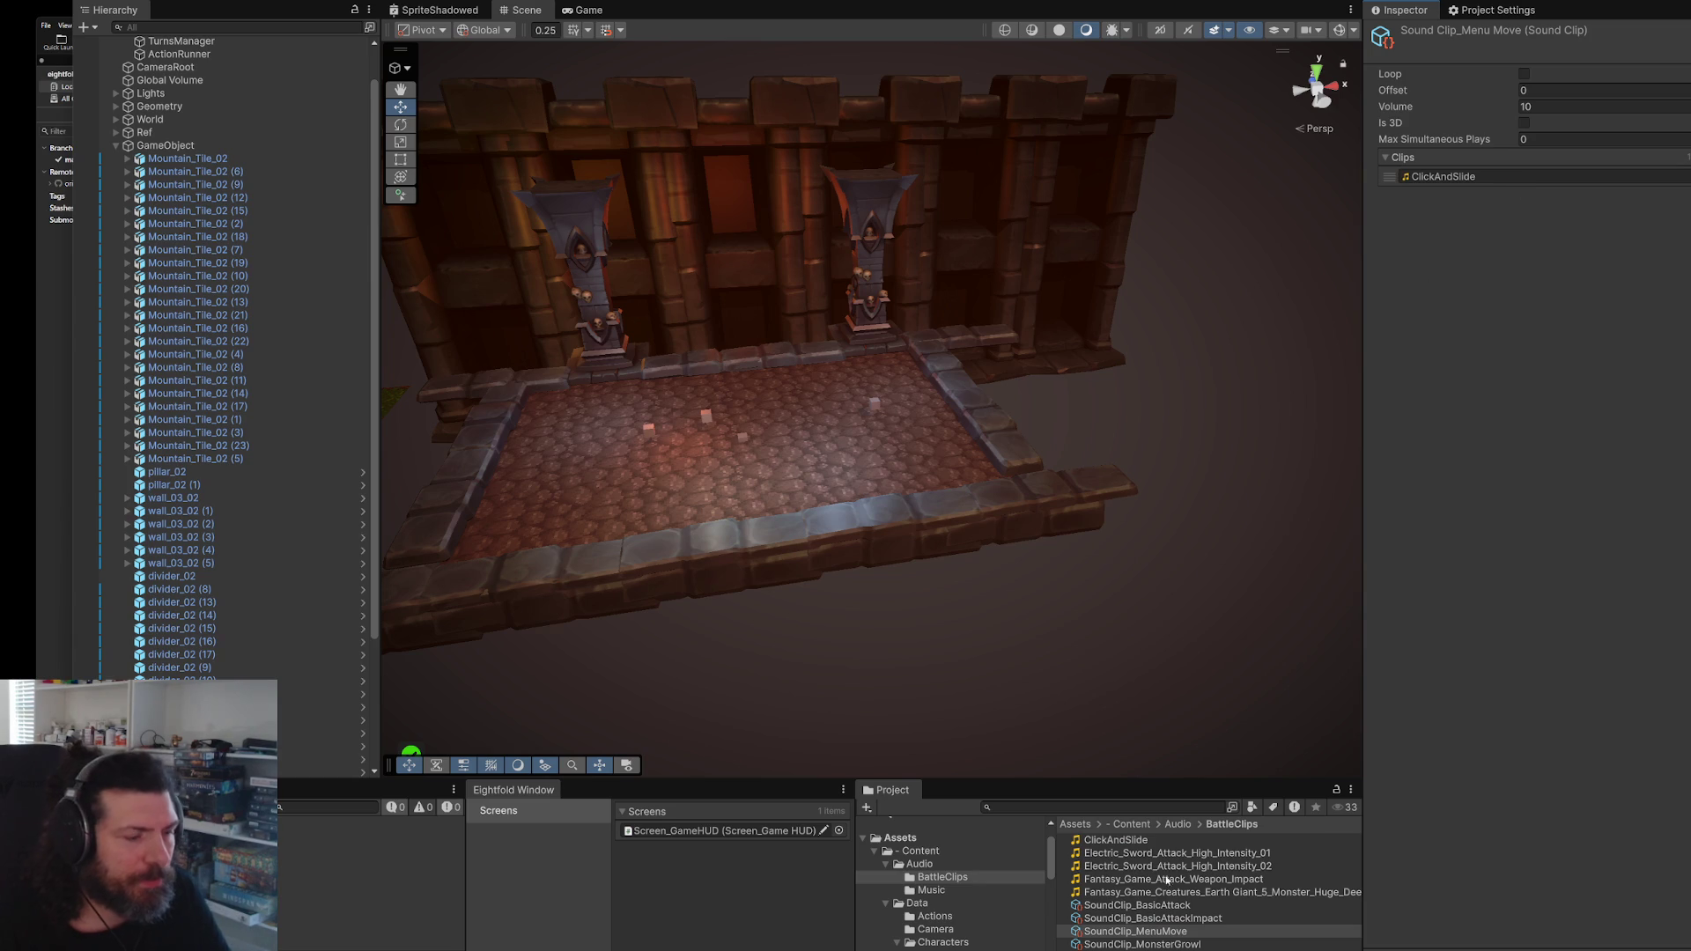
key("super+Tab")
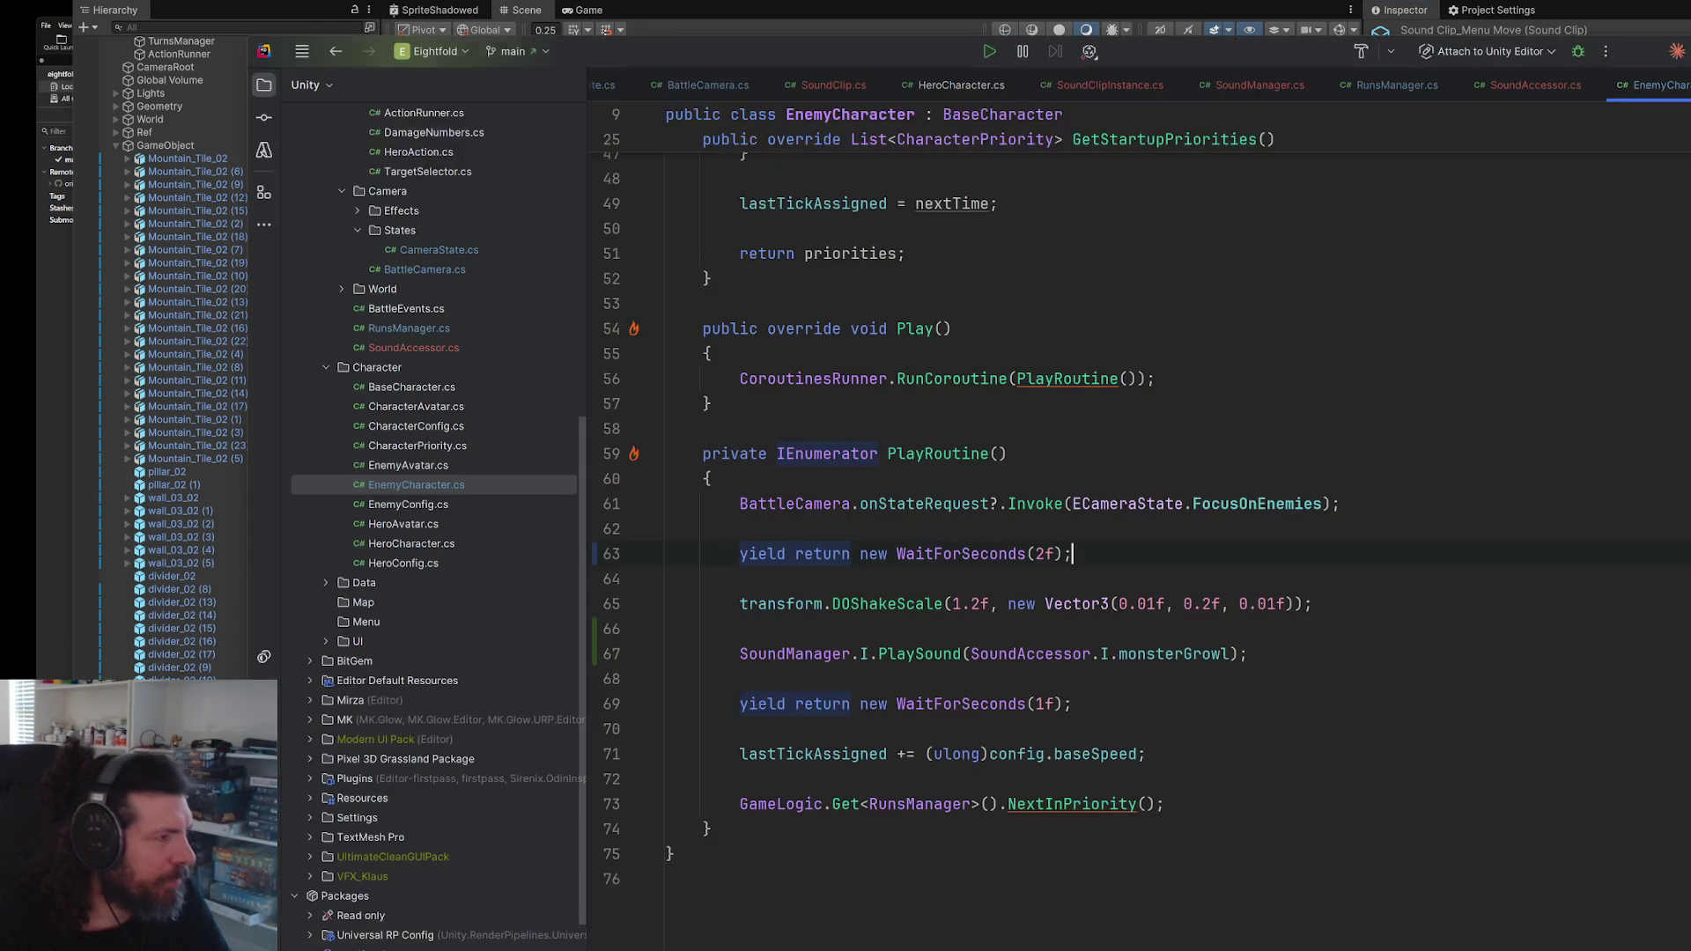
- Open SoundAccessor.cs through Search Everywhere
left_click(1269, 205)
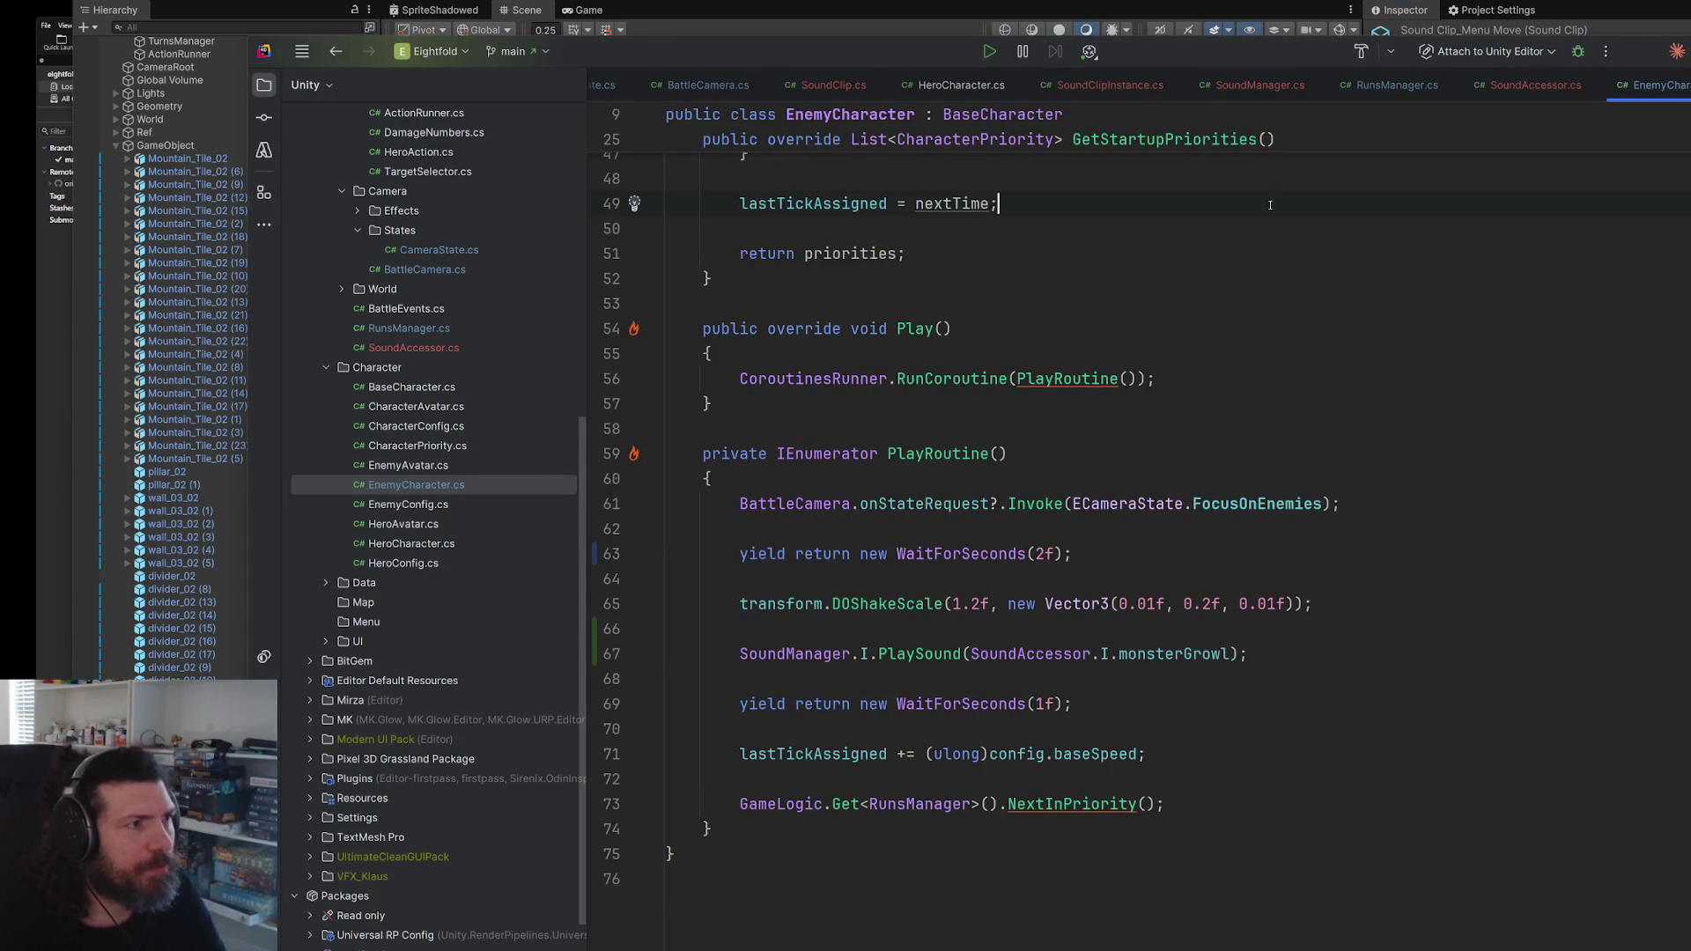
key("shift")
key("shift")
type("sounda")
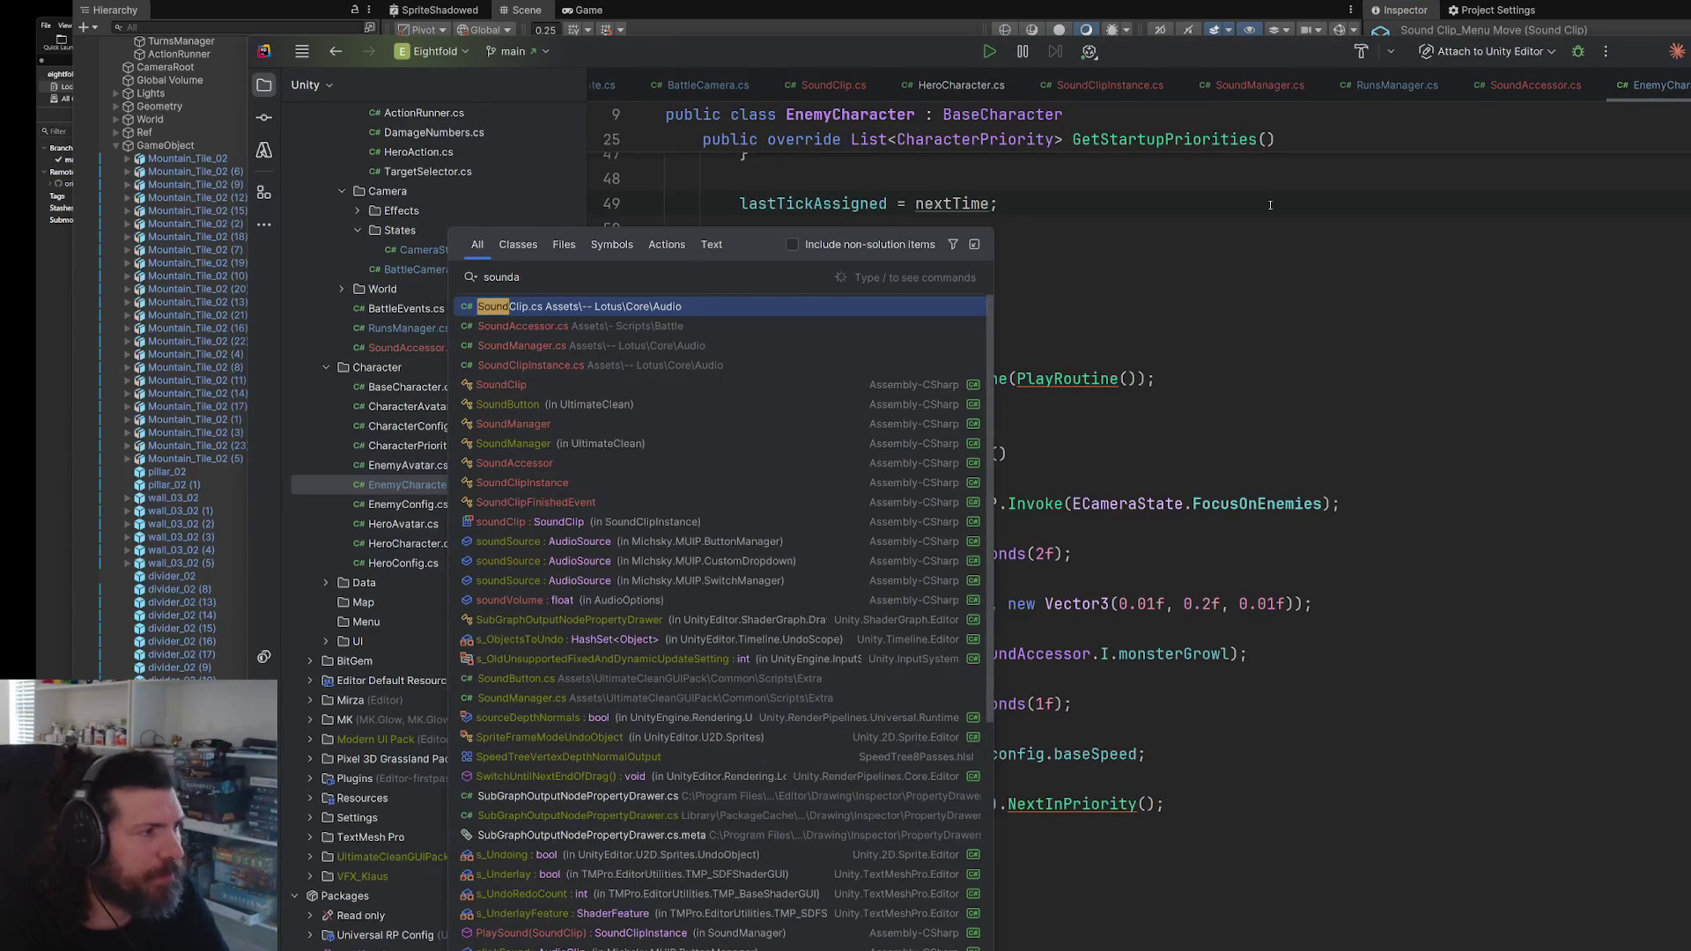
key("Down")
key("Return")
- Add a menuMove SoundClip field copied from the monsterGrowl declaration below it
left_click(1024, 238)
key("ctrl+w")
key("ctrl+w")
key("Escape")
key("Return")
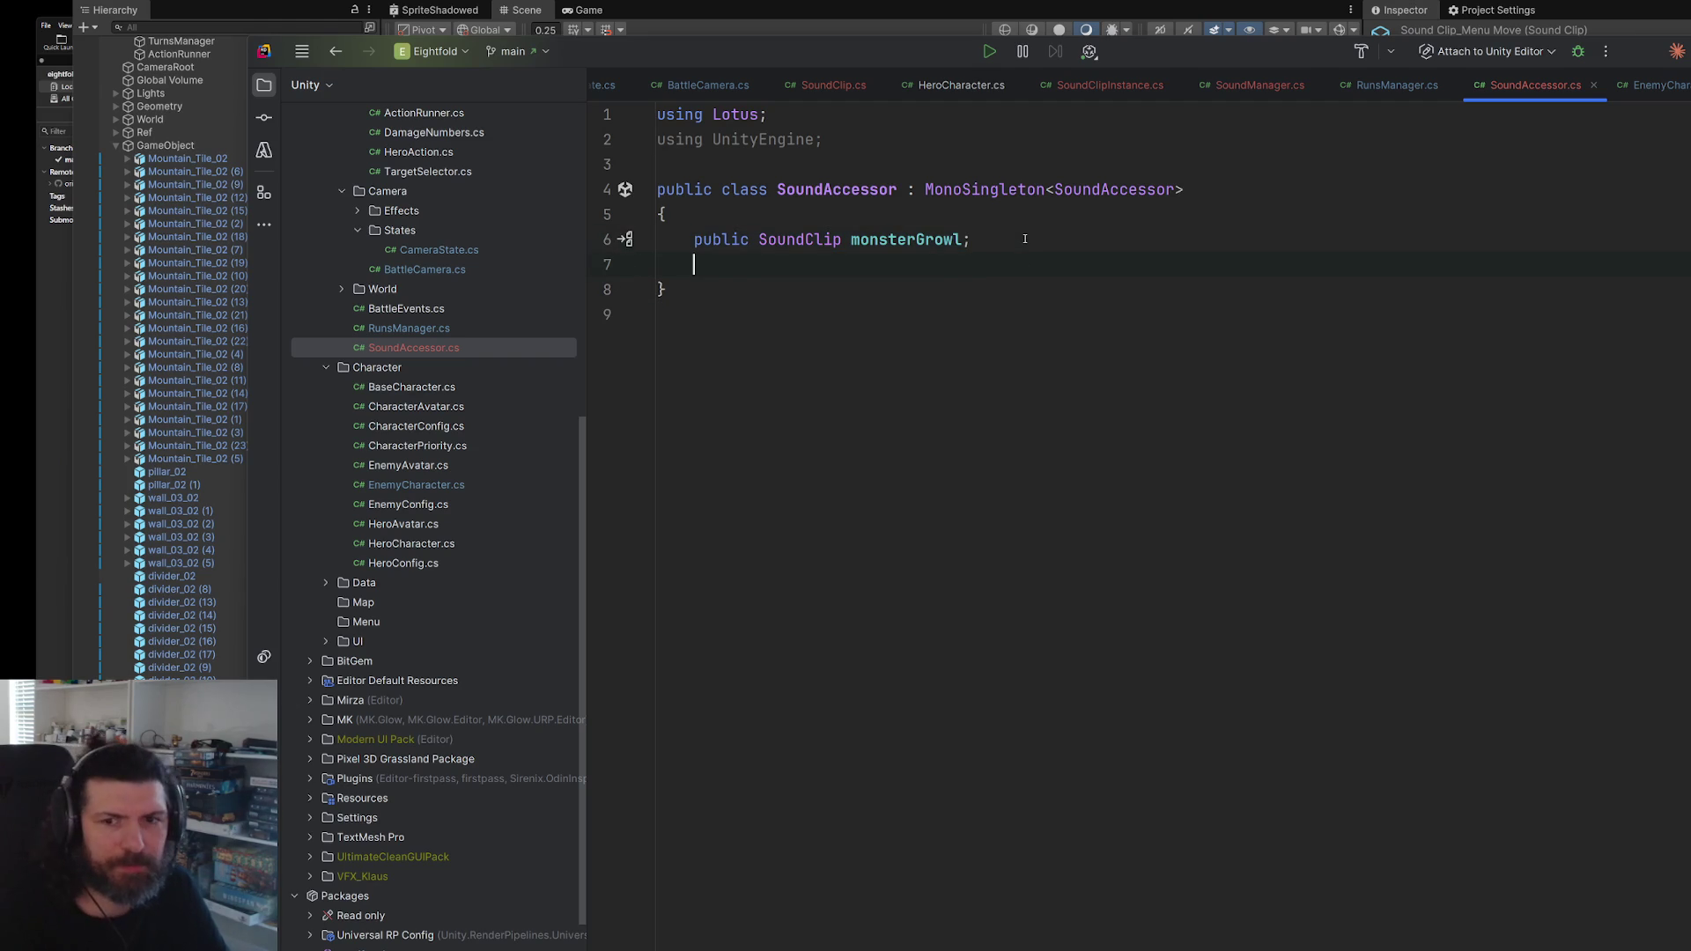
type("public SoundClip monsterGrowl;")
key("ctrl+Left")
key("ctrl+Left")
type("menuMove")
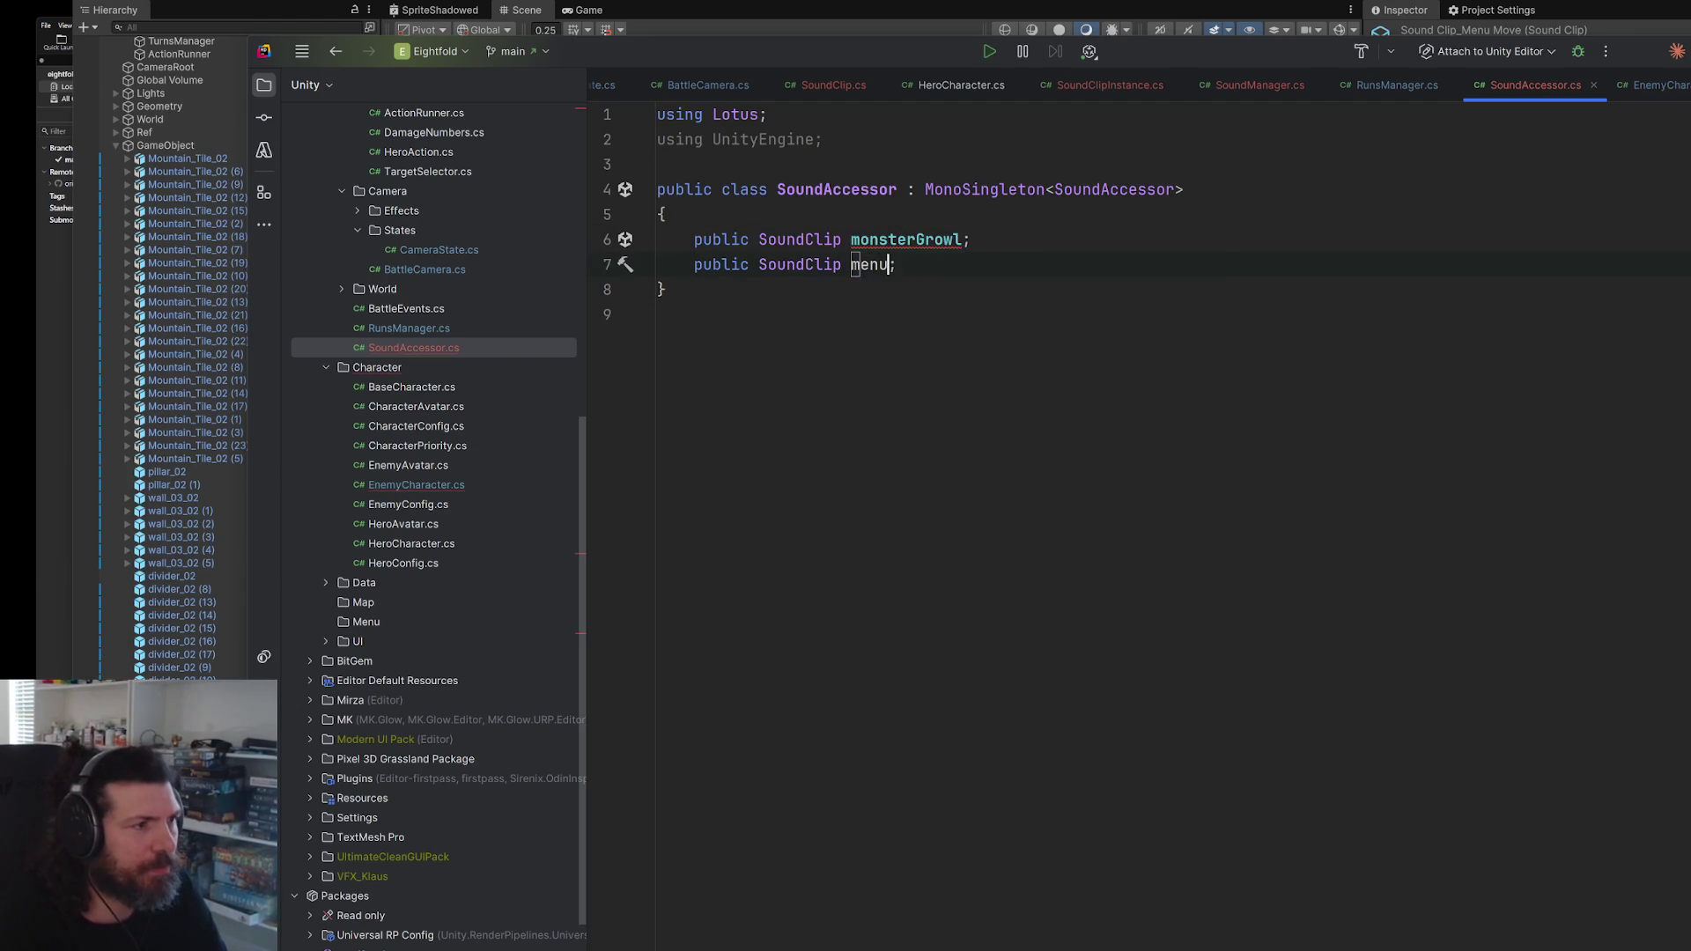
key("ctrl+w")
- Open Panel_Actions.cs via Search Everywhere with 'panela'
key("ctrl+t")
type("panela")
key("Return")
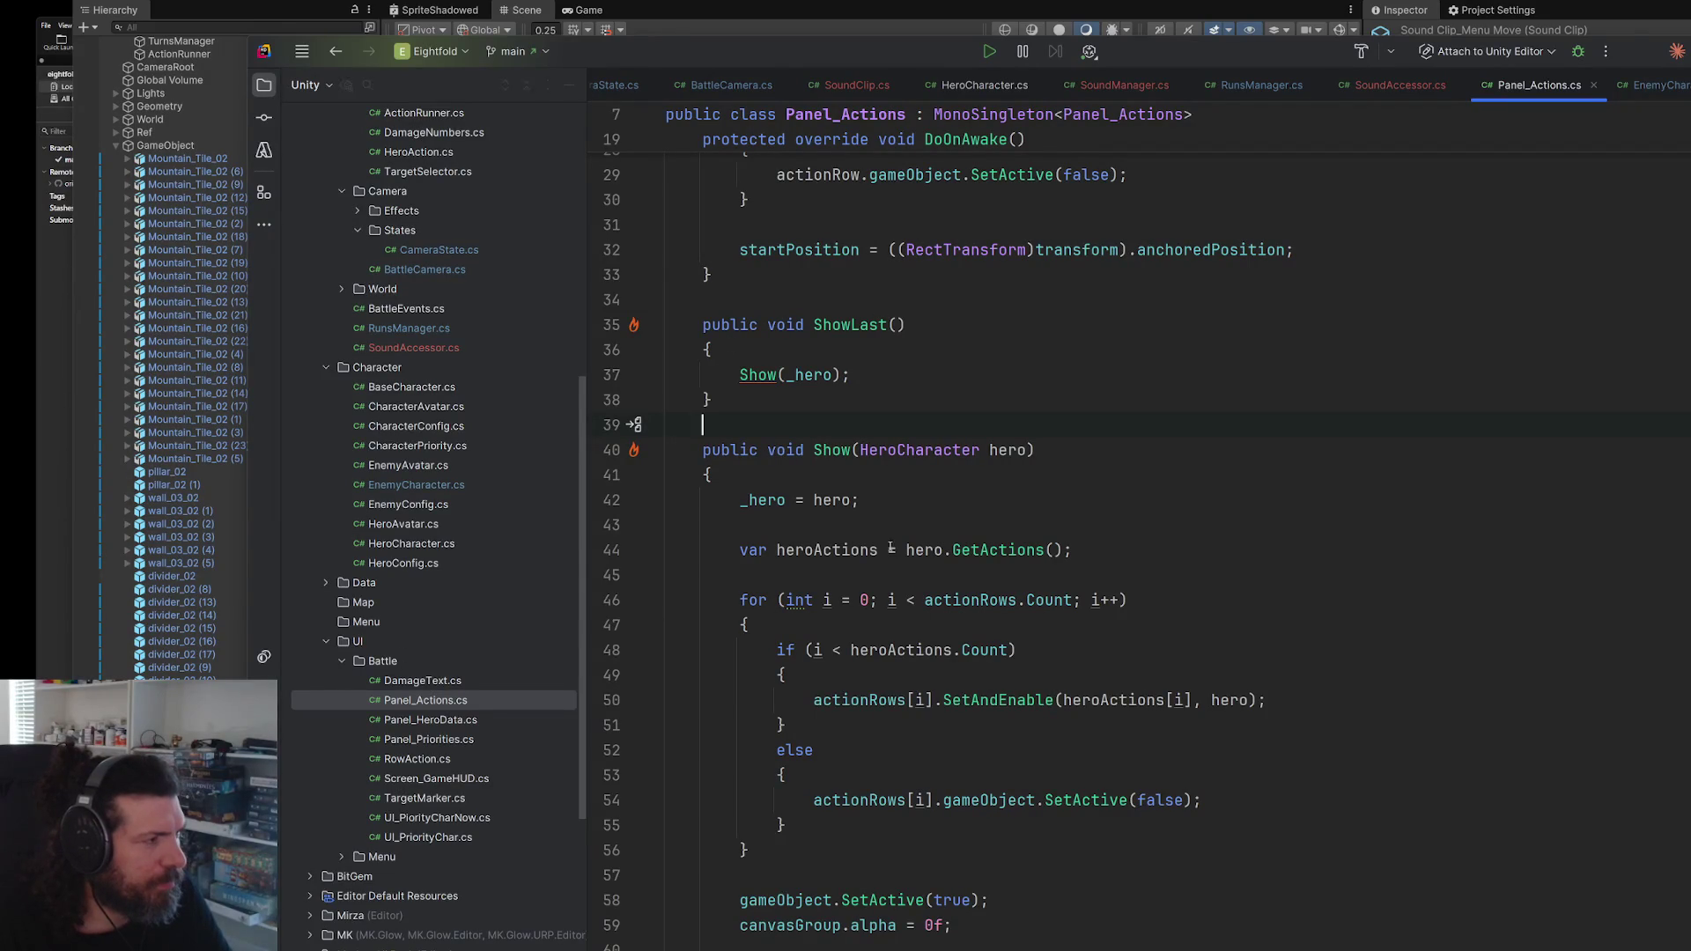
- Search the project for 'interaction' and open InteractableMenu.cs
key("shift")
key("shift")
type("interaction")
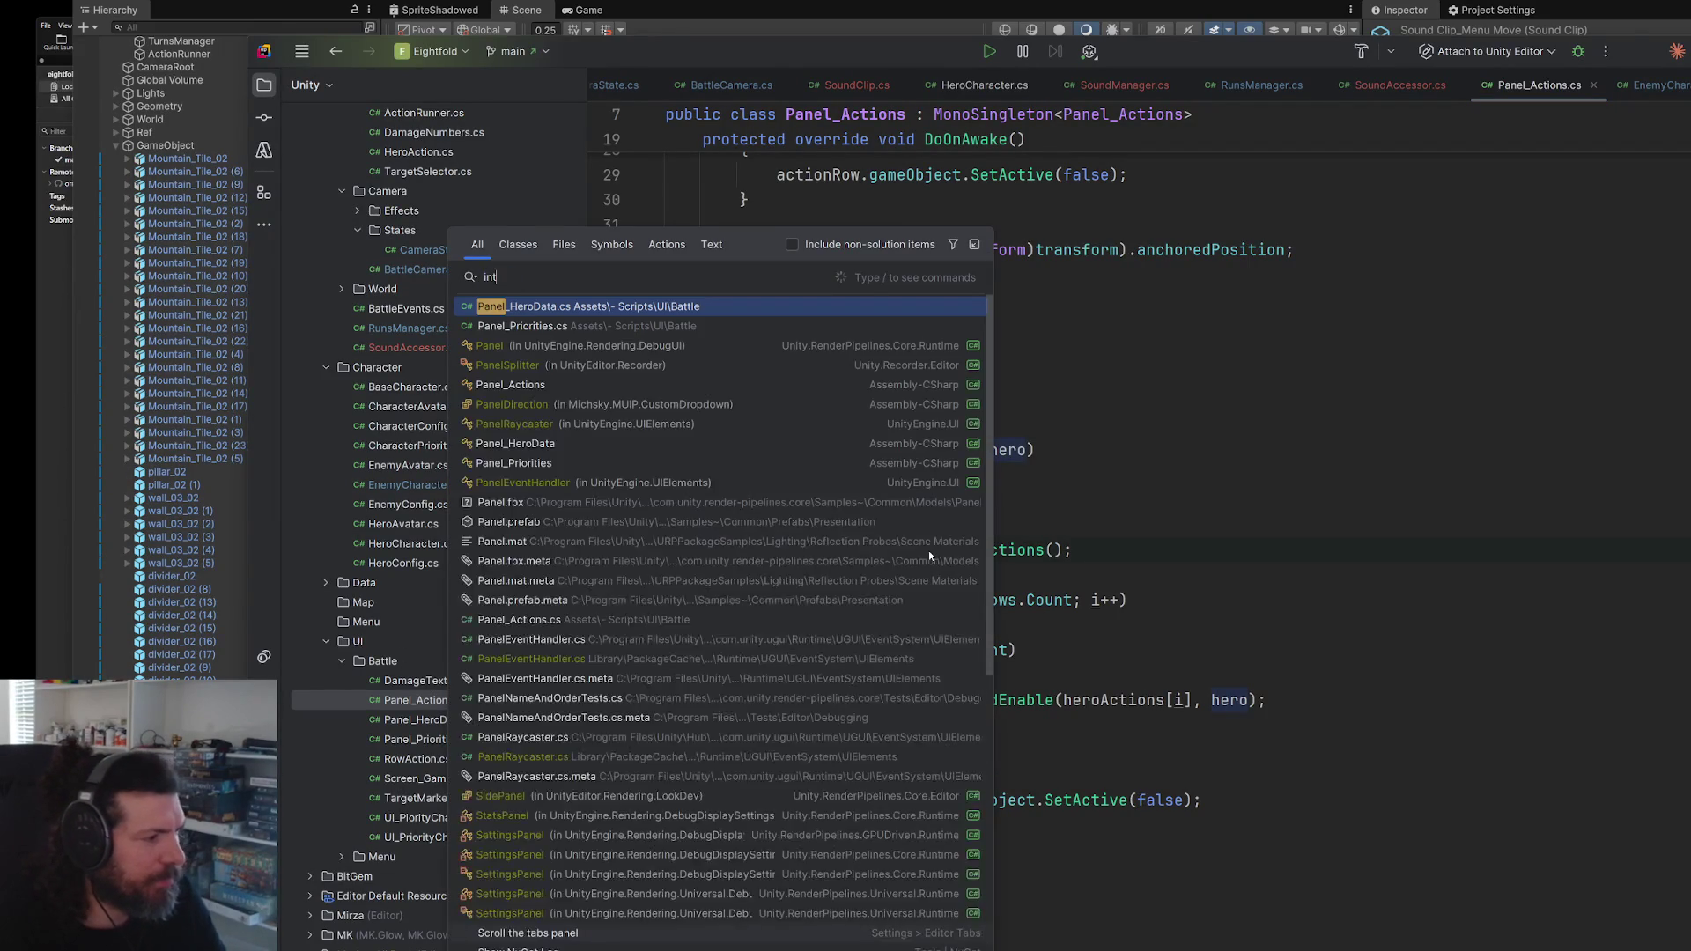
key("BackSpace")
key("BackSpace")
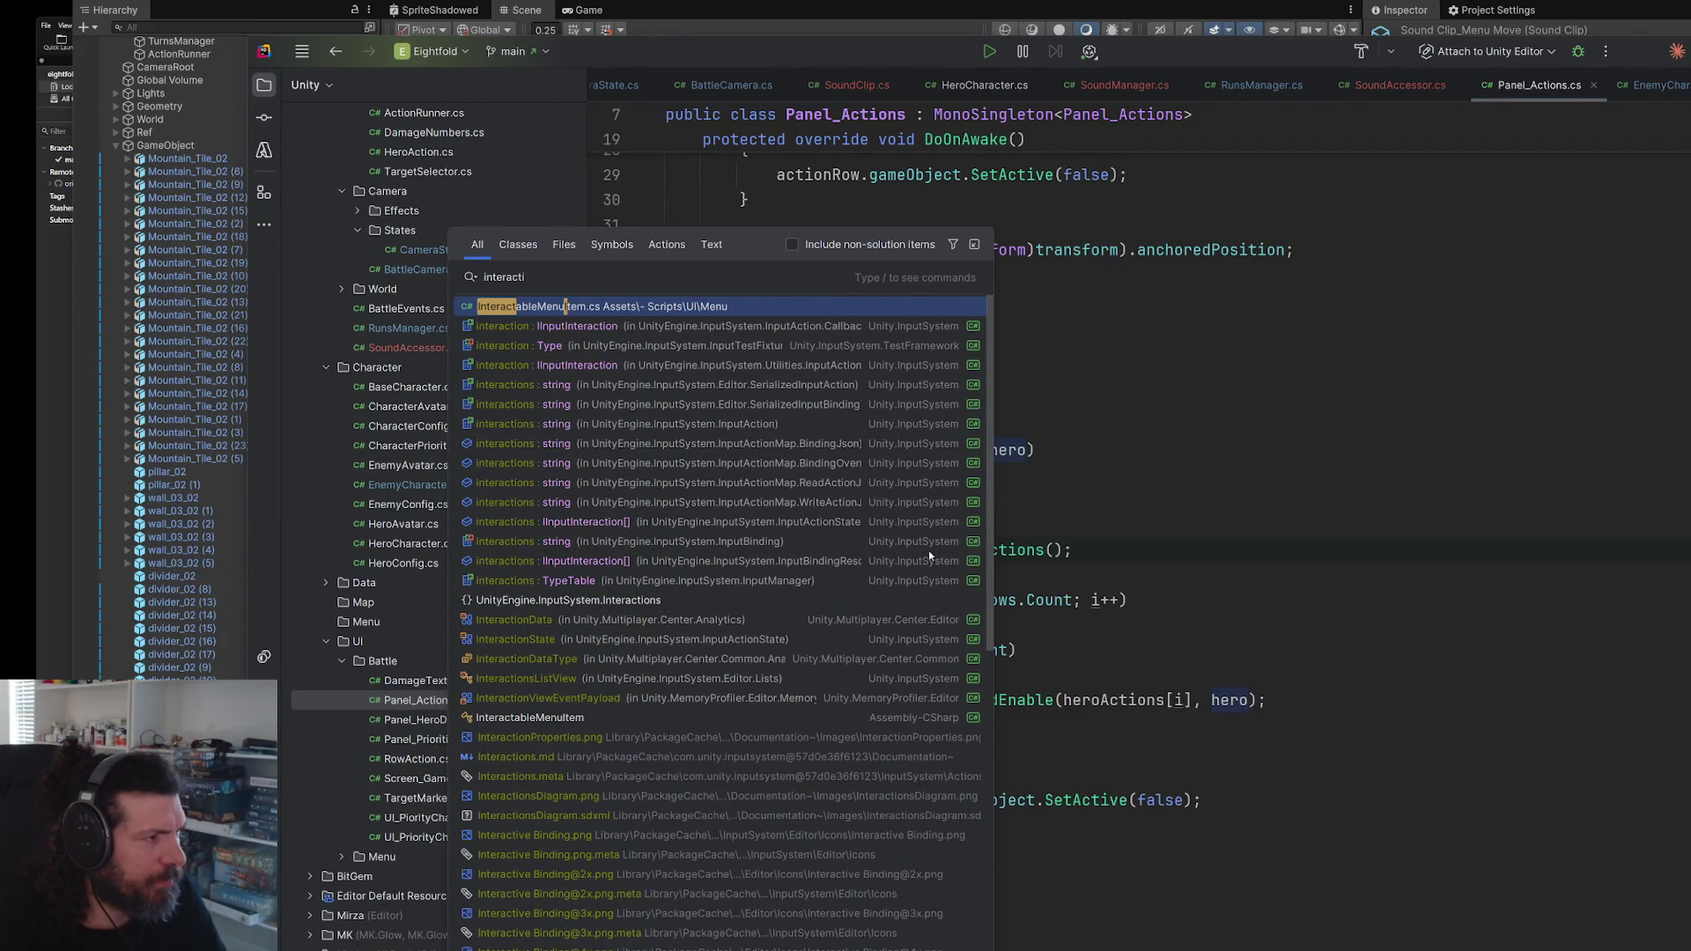
key("Return")
double_click(434, 876)
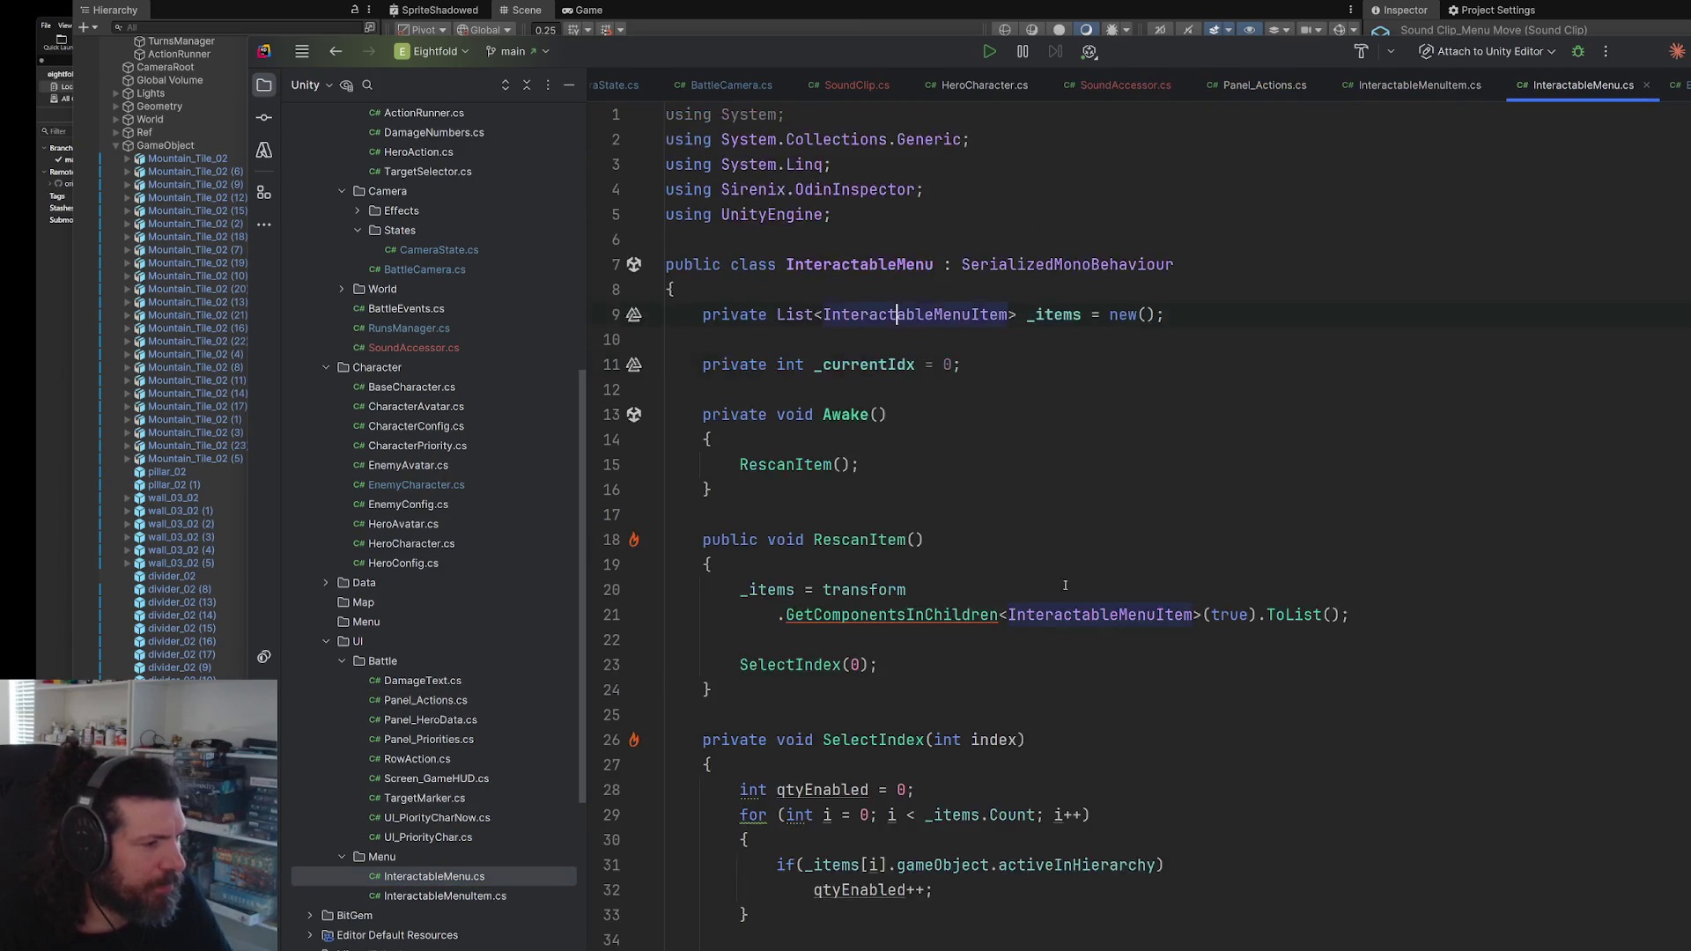
- Put the caret at the end of SelectIndex, just after its loop
scroll(1171, 573, "down", 10)
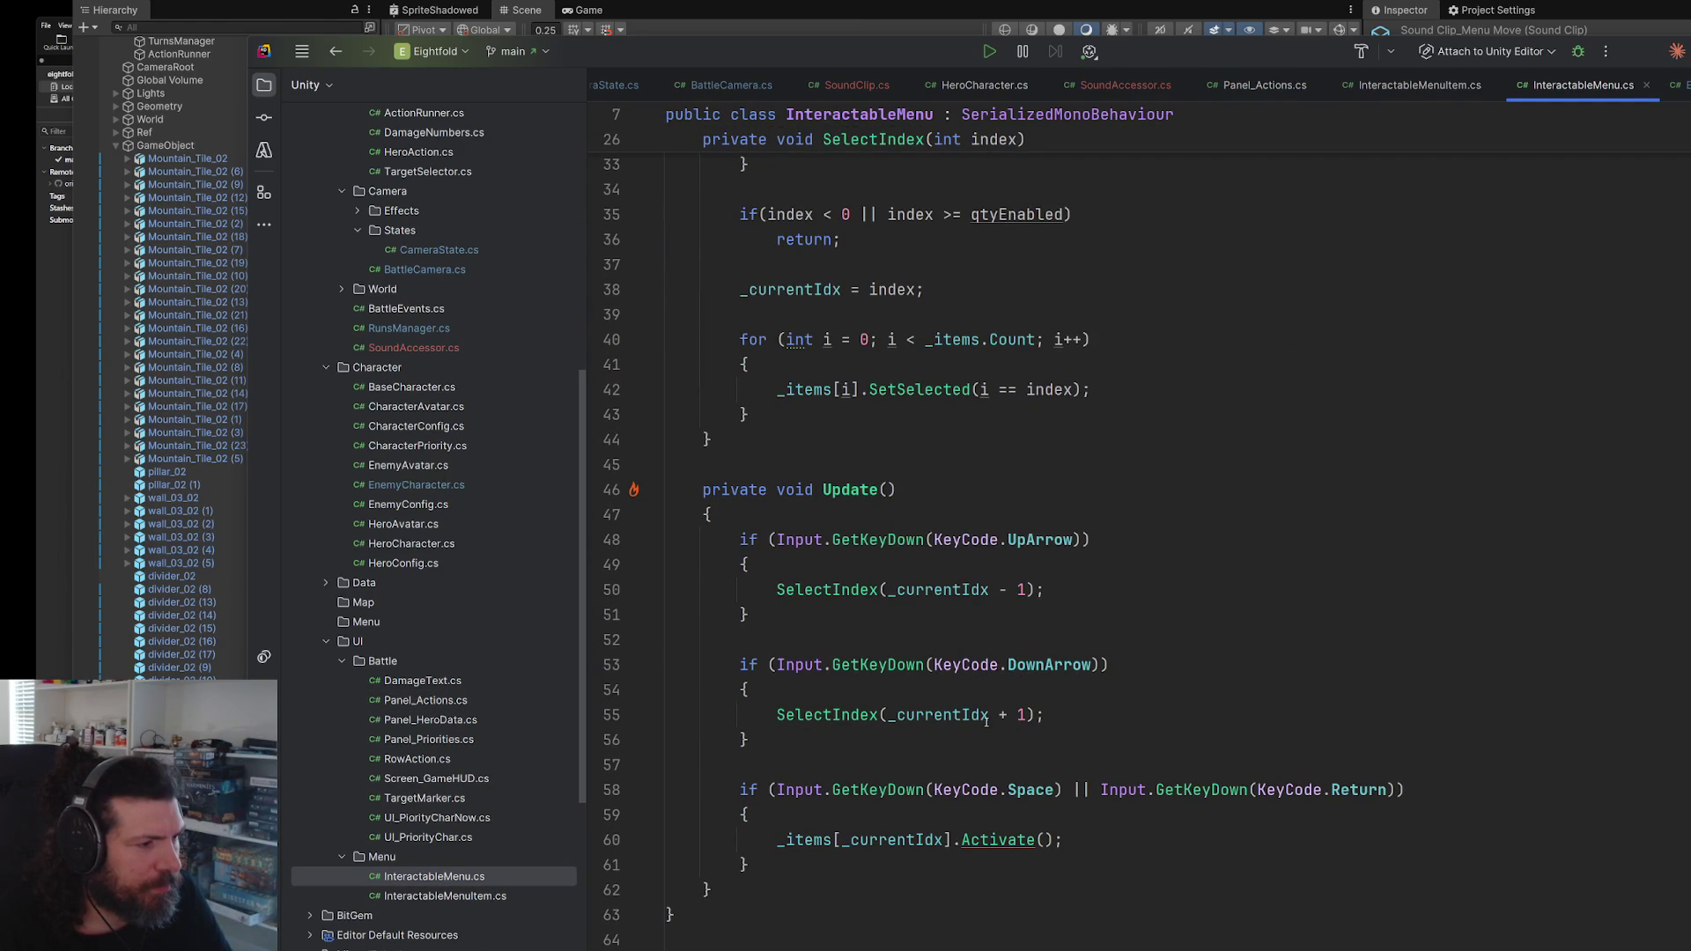
scroll(870, 608, "up", 6)
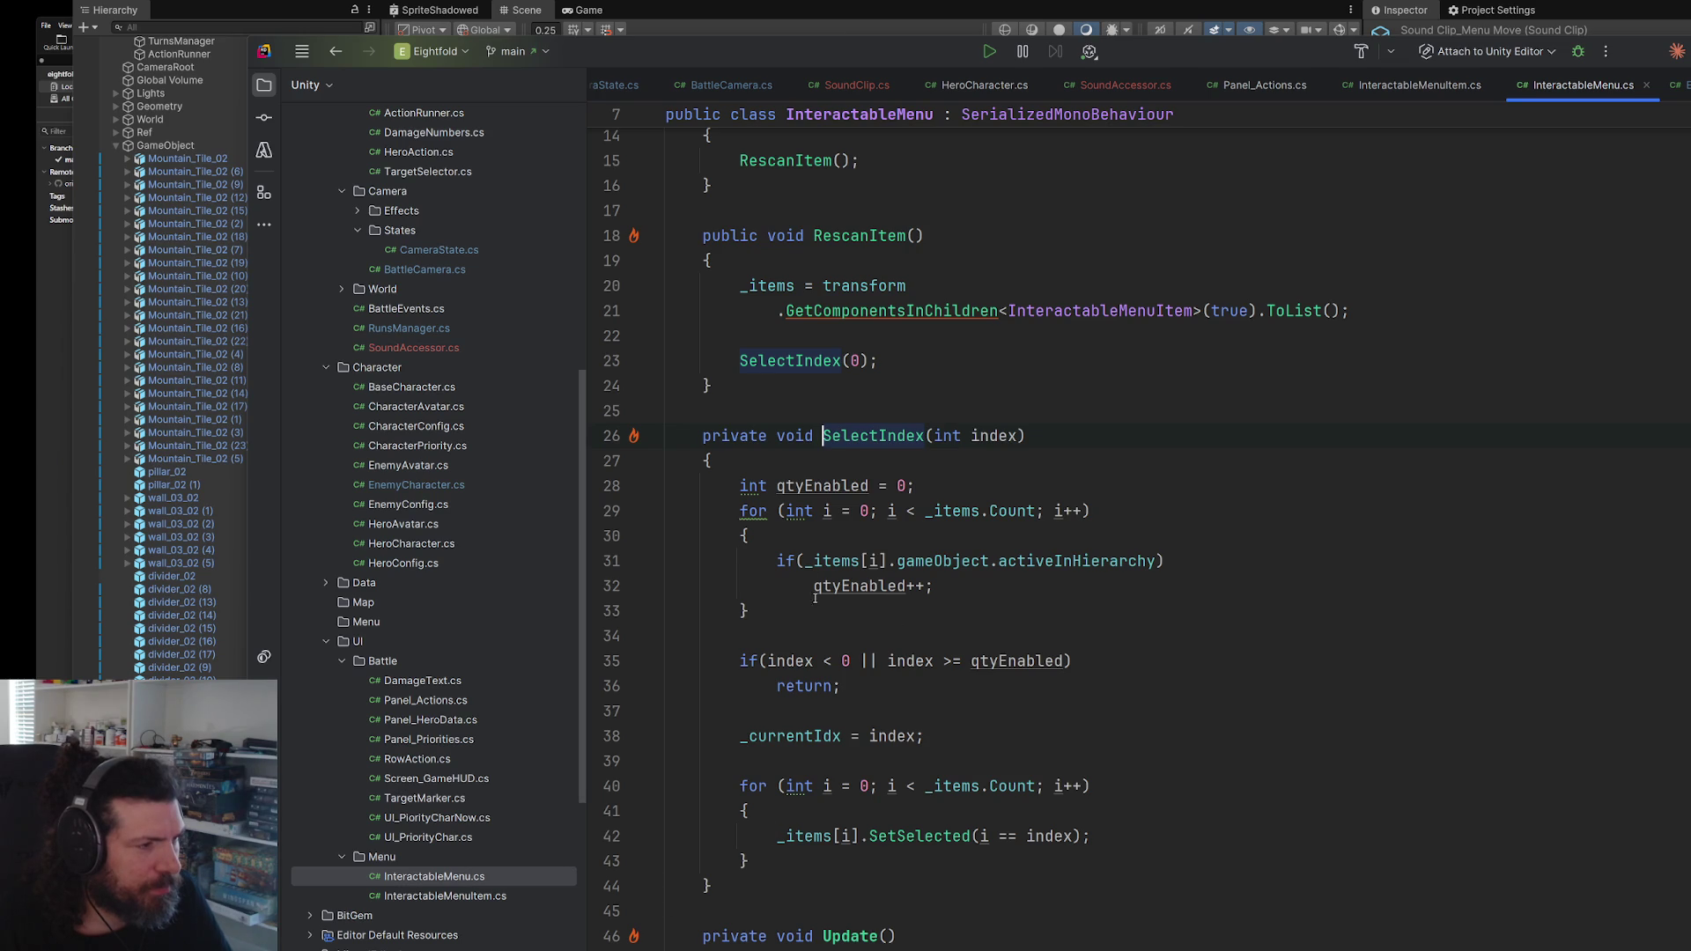
scroll(818, 512, "down", 7)
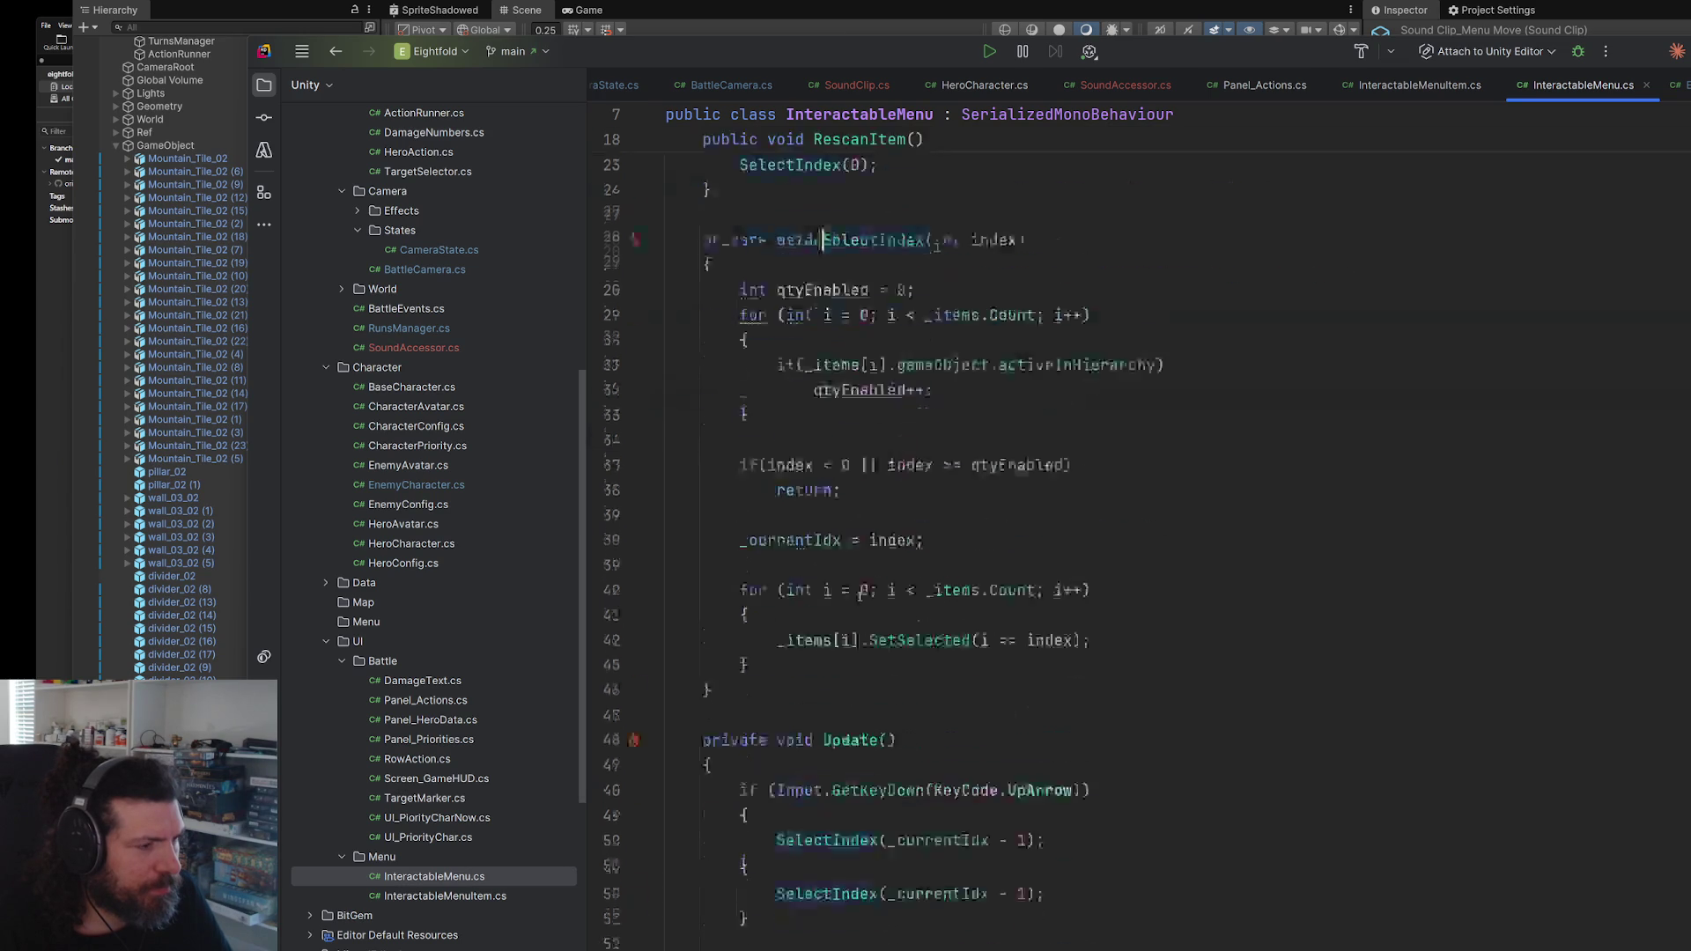
left_click(849, 585)
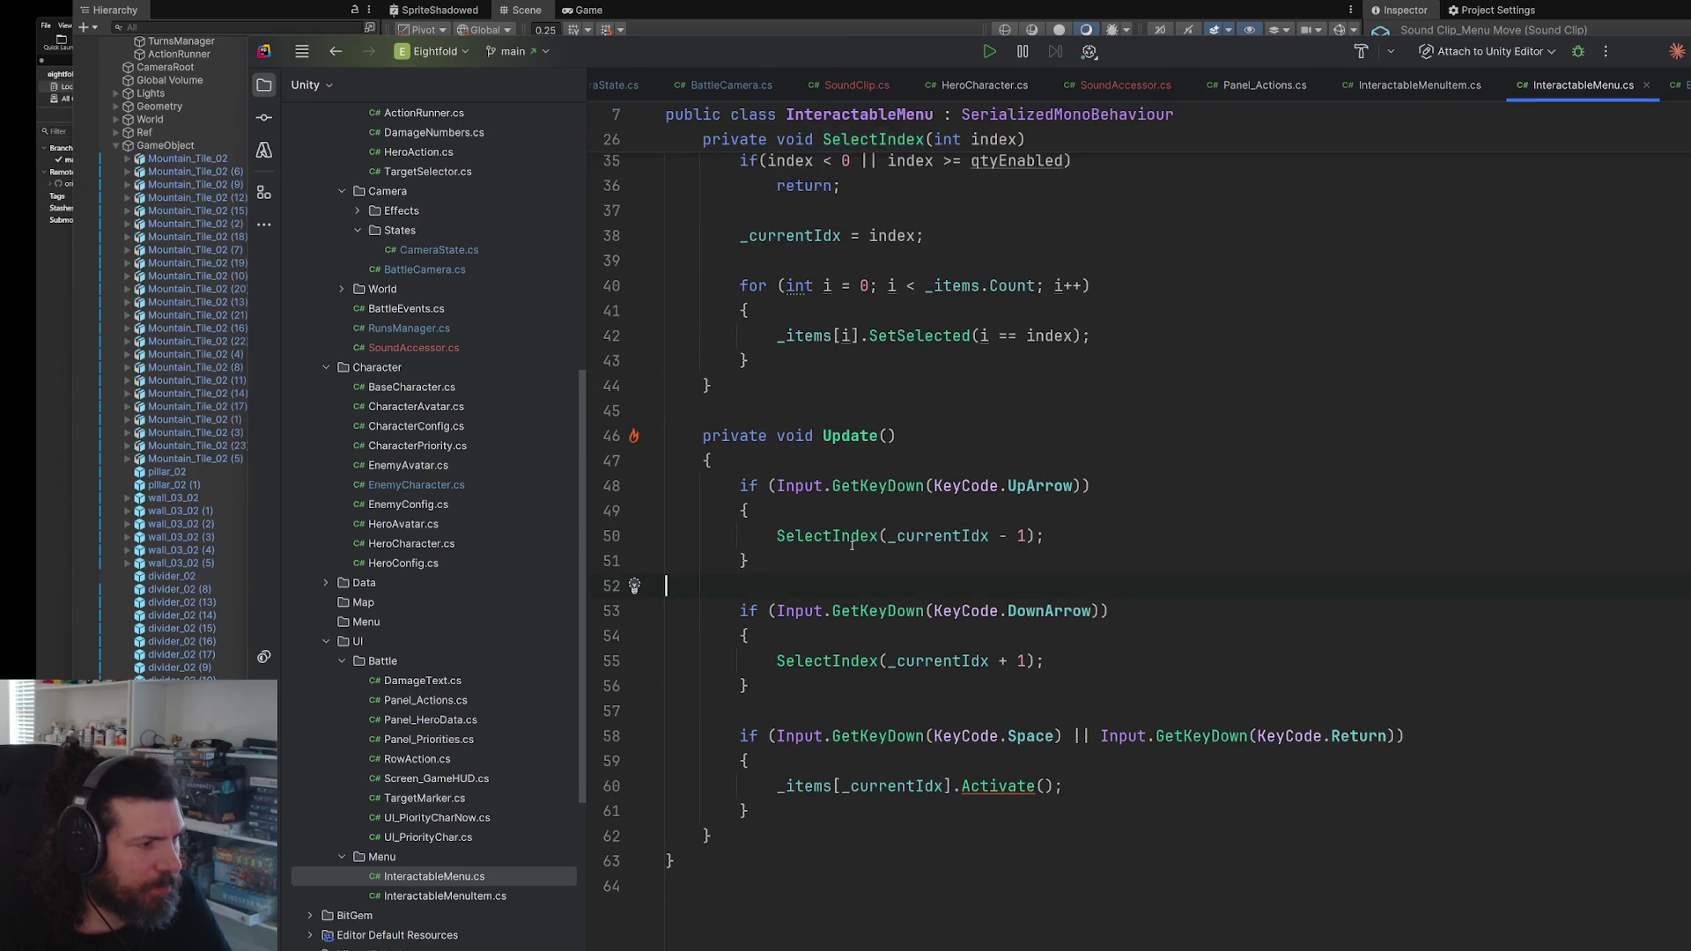
scroll(852, 539, "up", 8)
scroll(836, 573, "down", 4)
left_click(822, 606)
- End SelectIndex with SoundManager.I.PlaySound(SoundAccessor.I.menuMove); and return to Unity
key("Return")
key("Return")
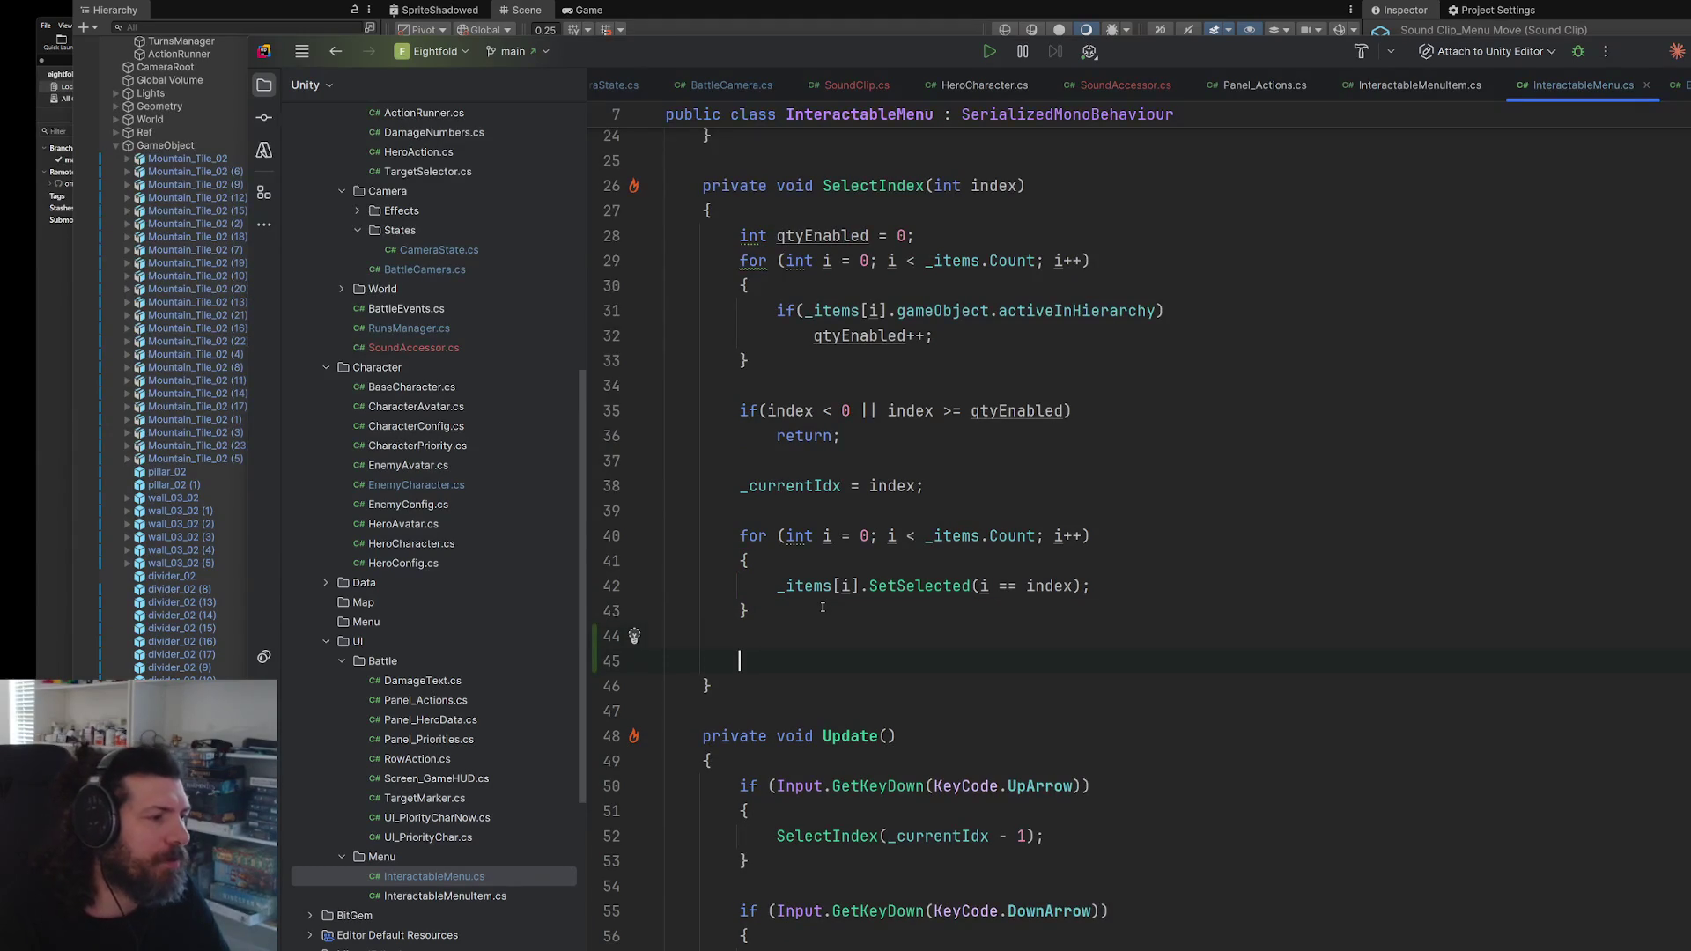
type("soundma")
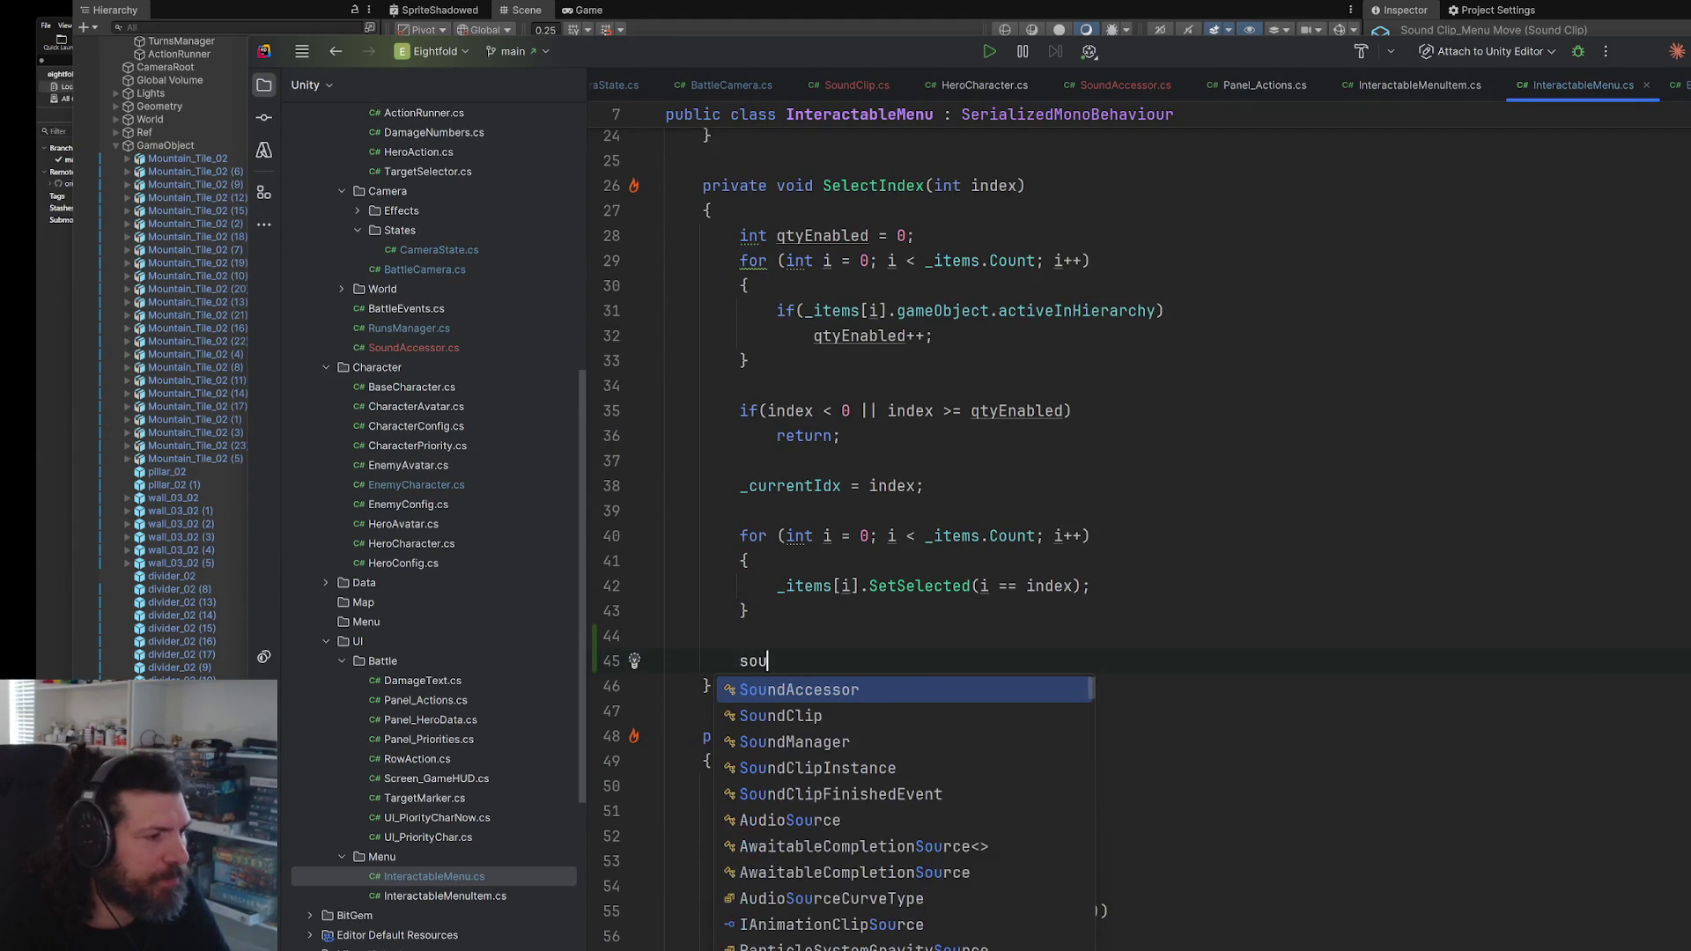
key("Return")
type(".I.p")
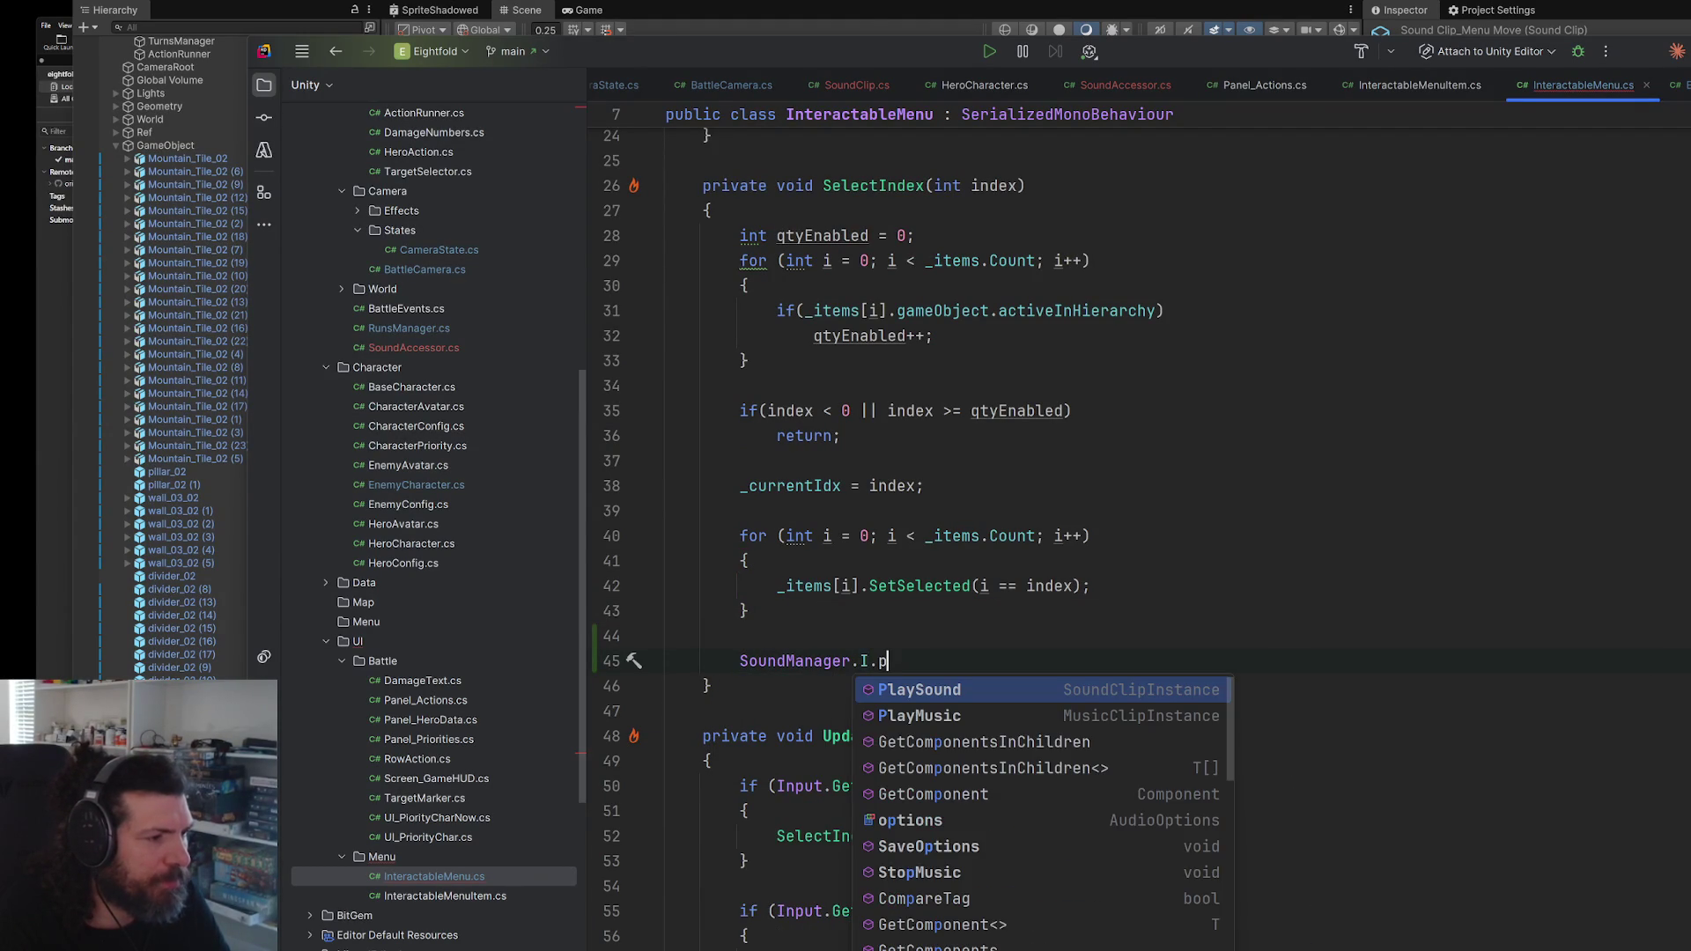
key("Return")
type("sounda")
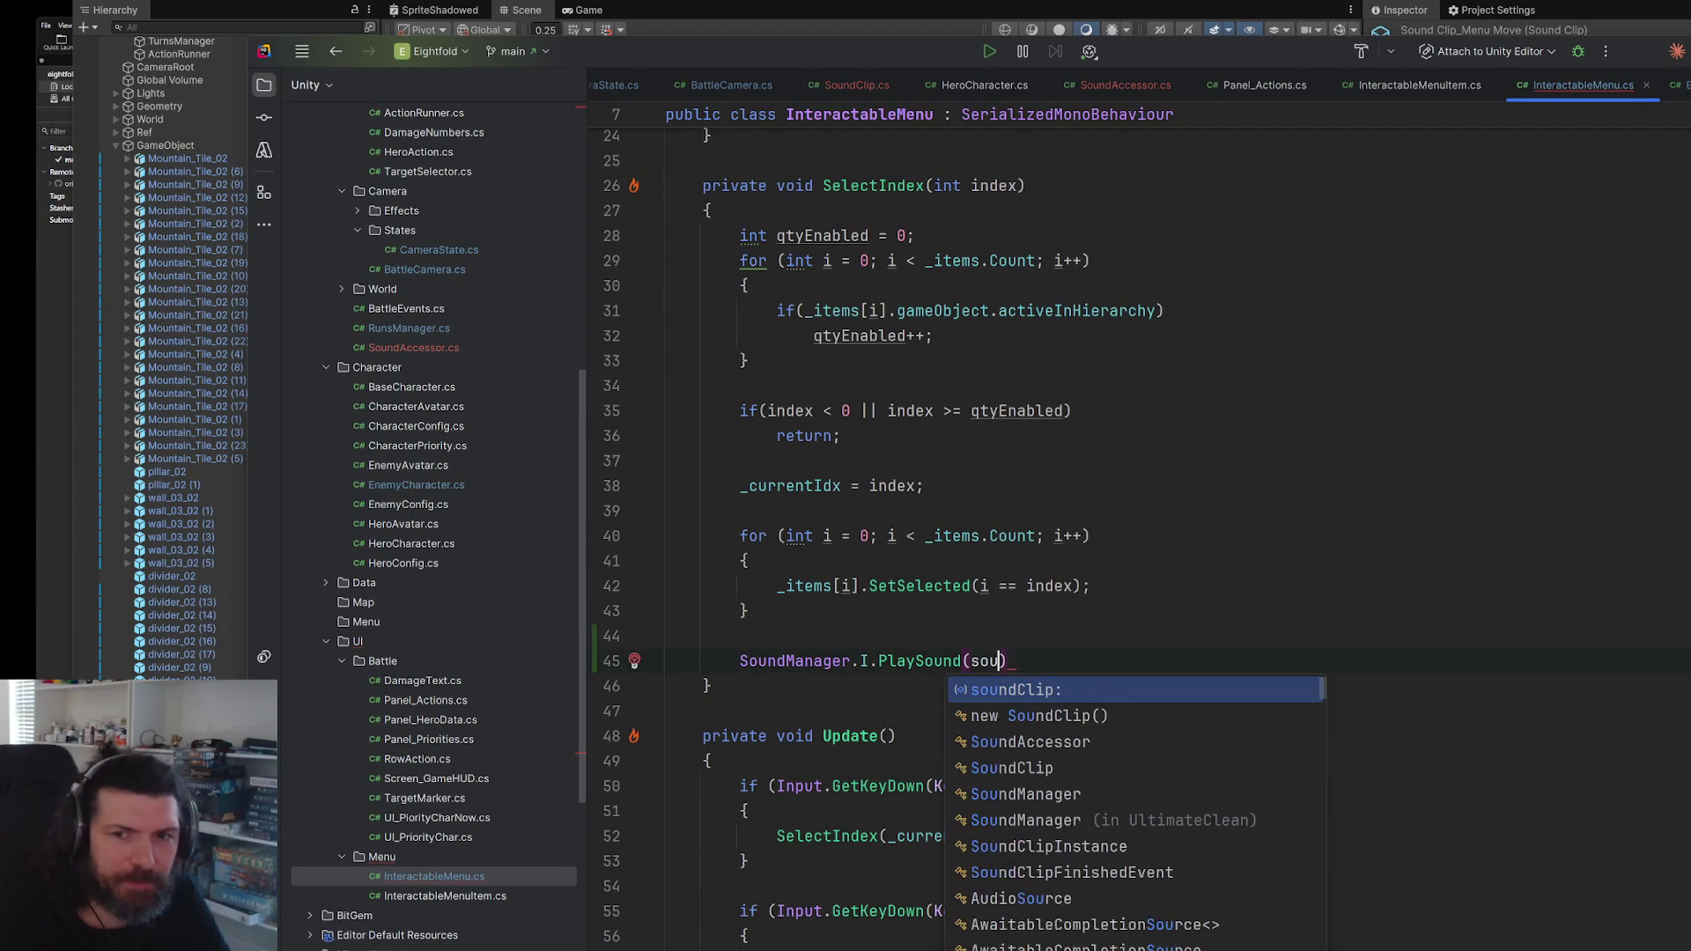
key("Return")
type(".")
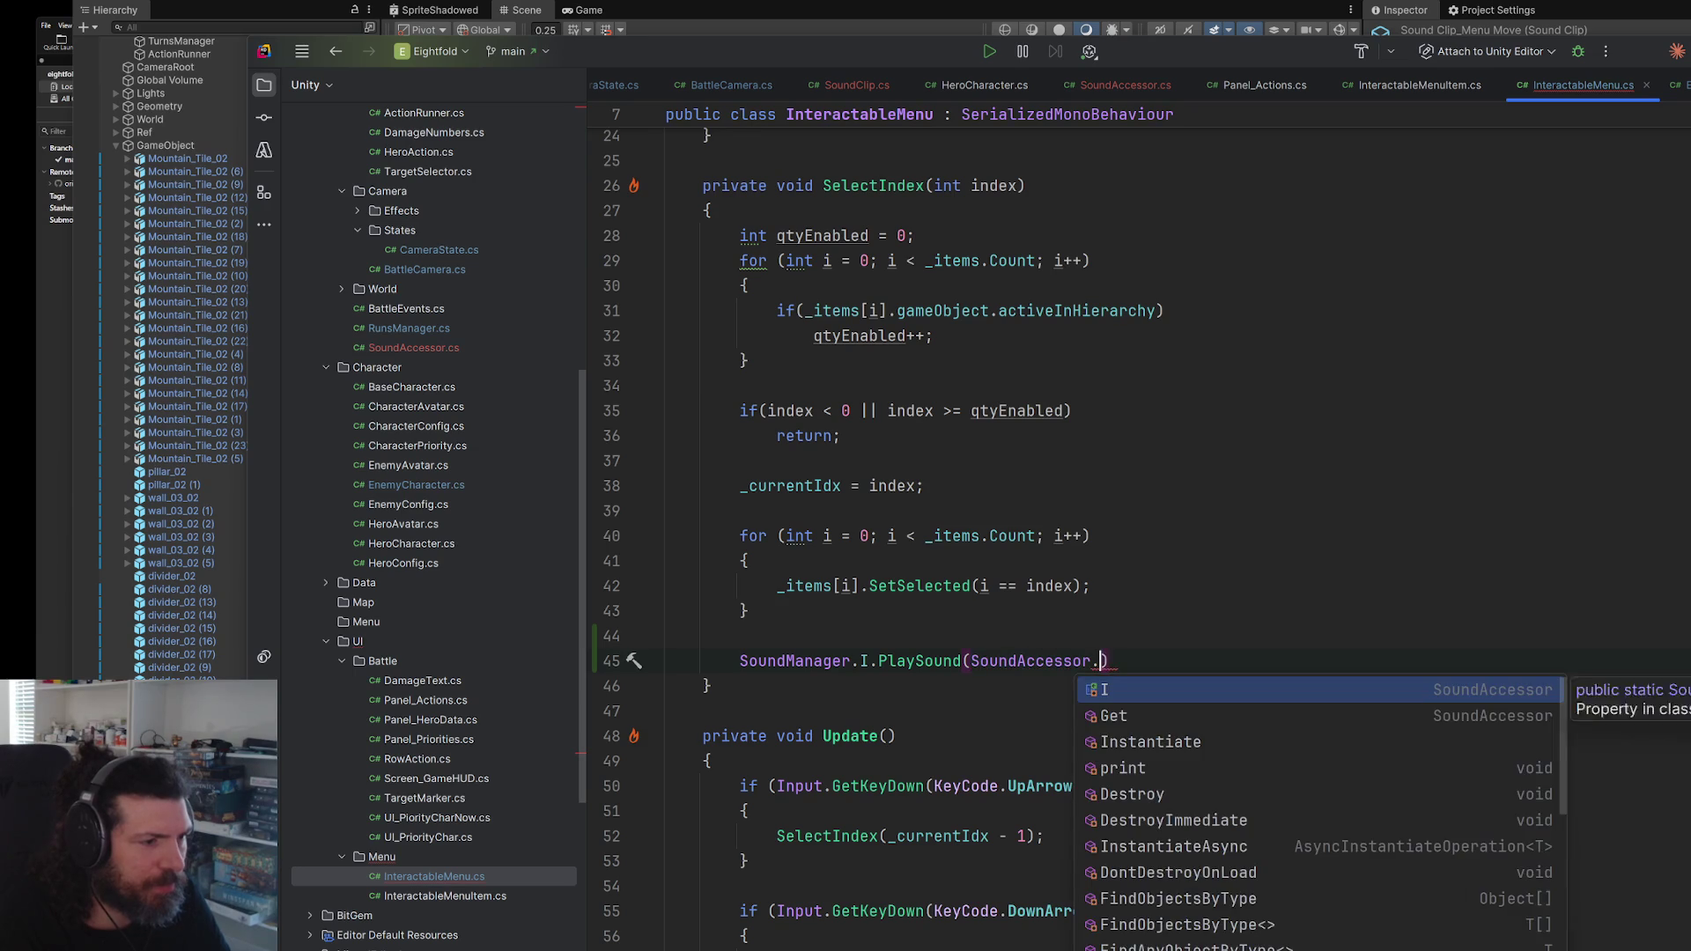
type("I.")
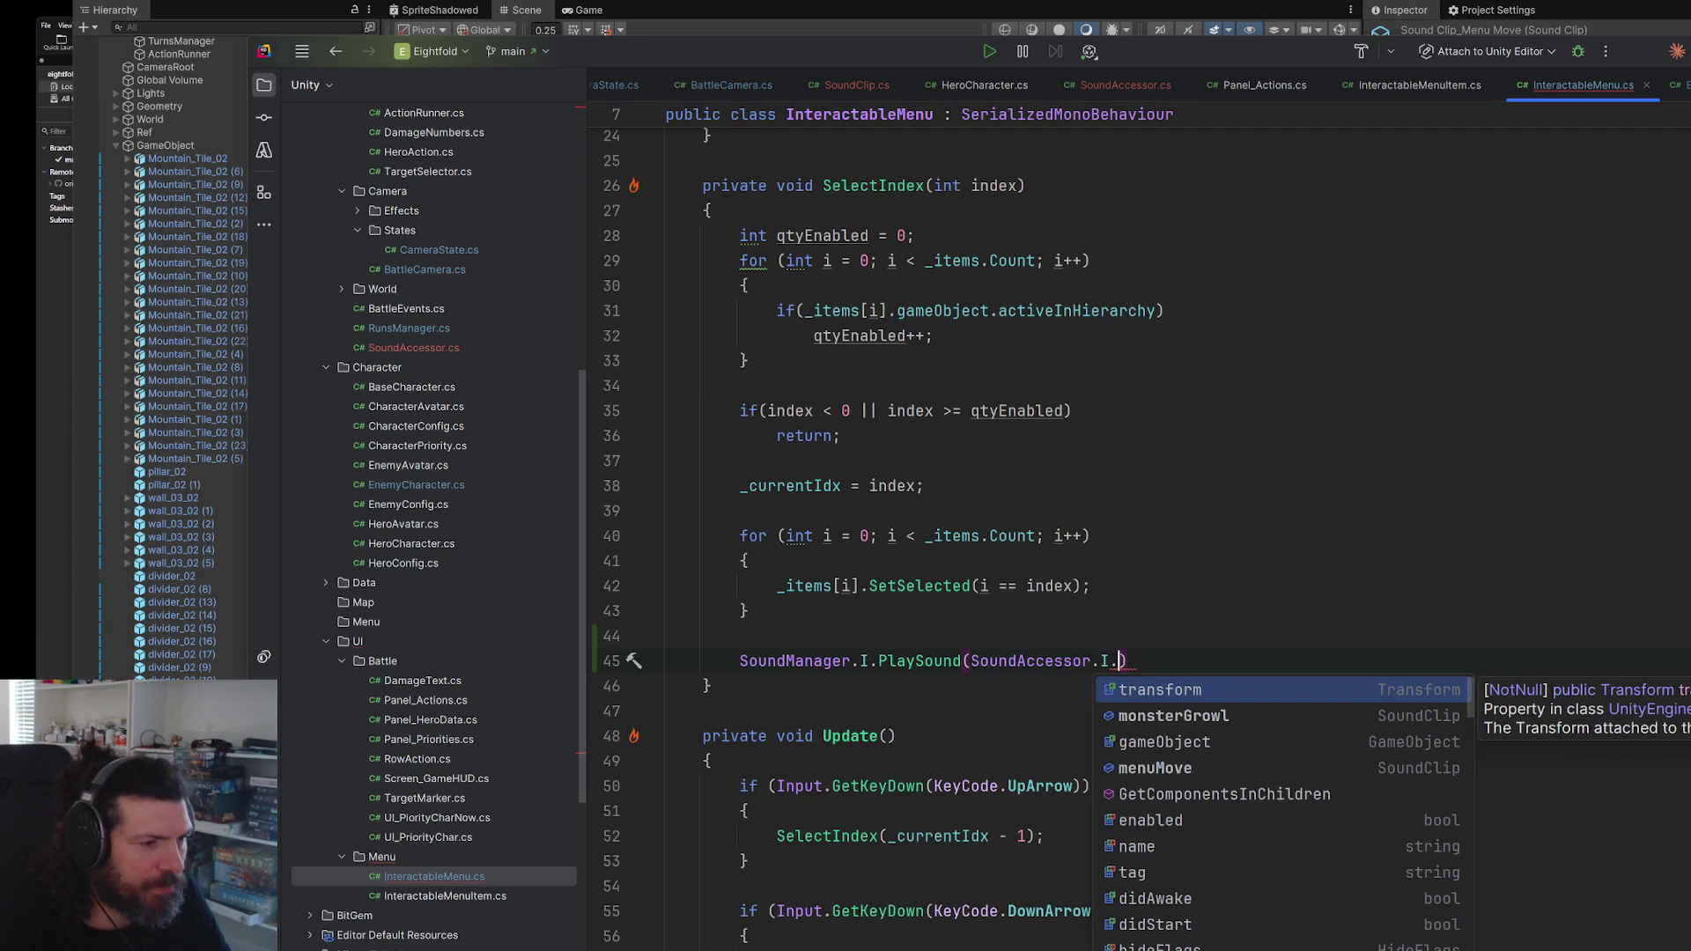
type("m")
key("Return")
type(";")
key("alt+Tab")
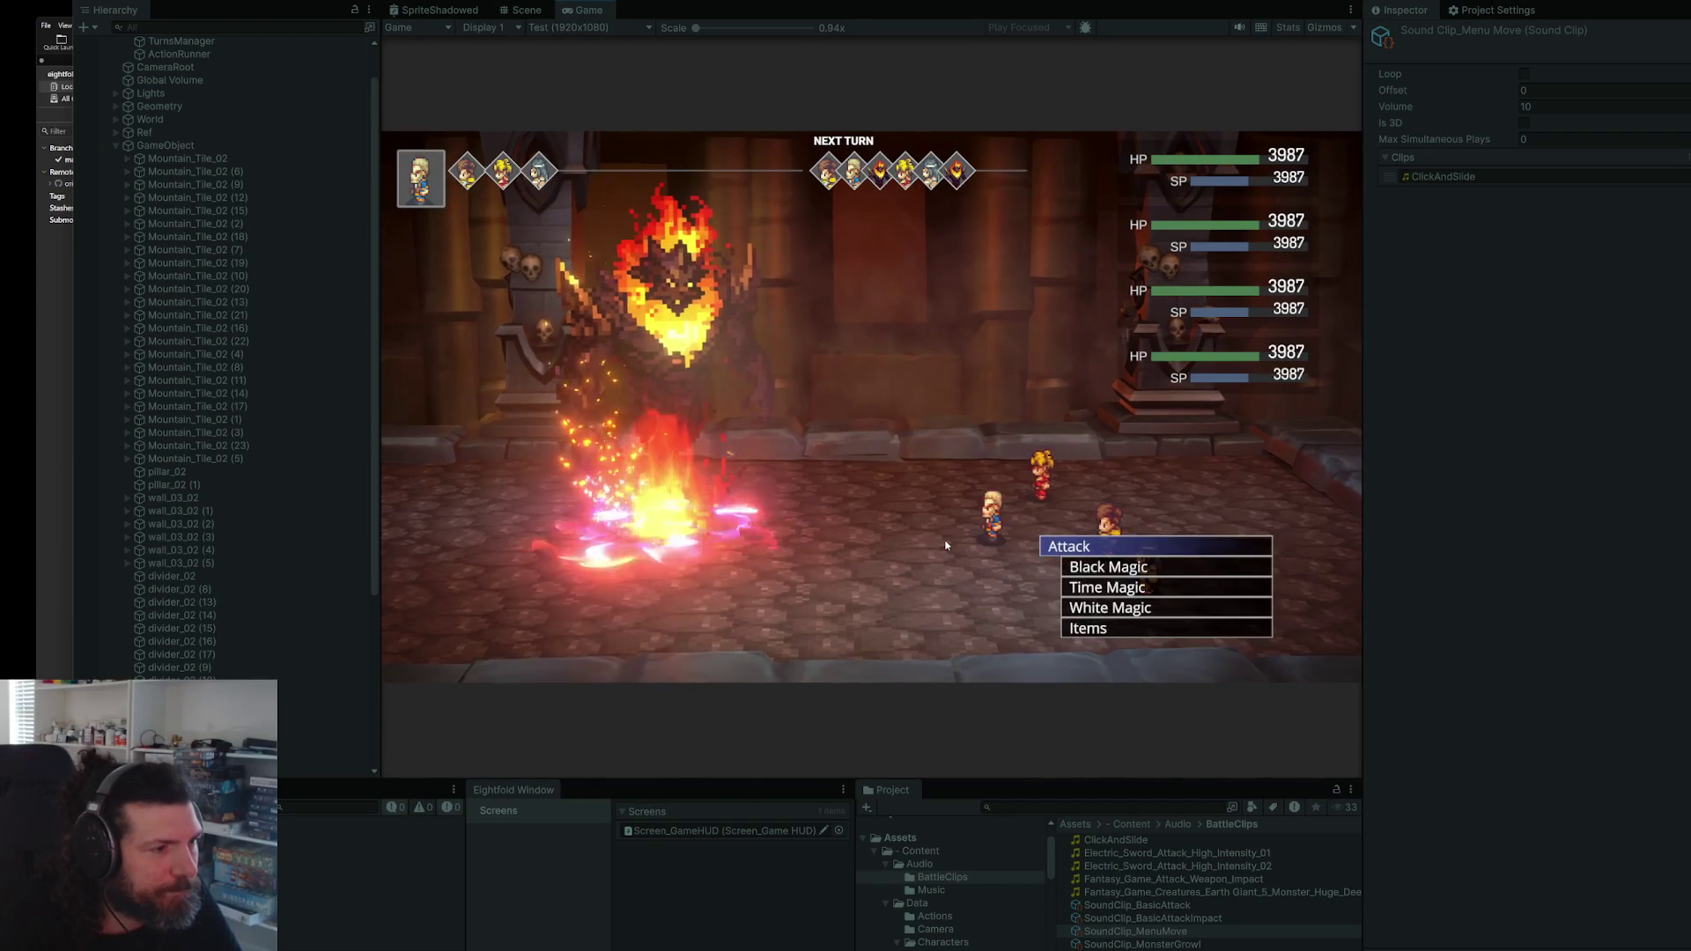
- Try moving the battle menu selection down and up, then stop play mode
key("Down")
key("Down")
key("Down")
key("Up")
key("Up")
key("Up")
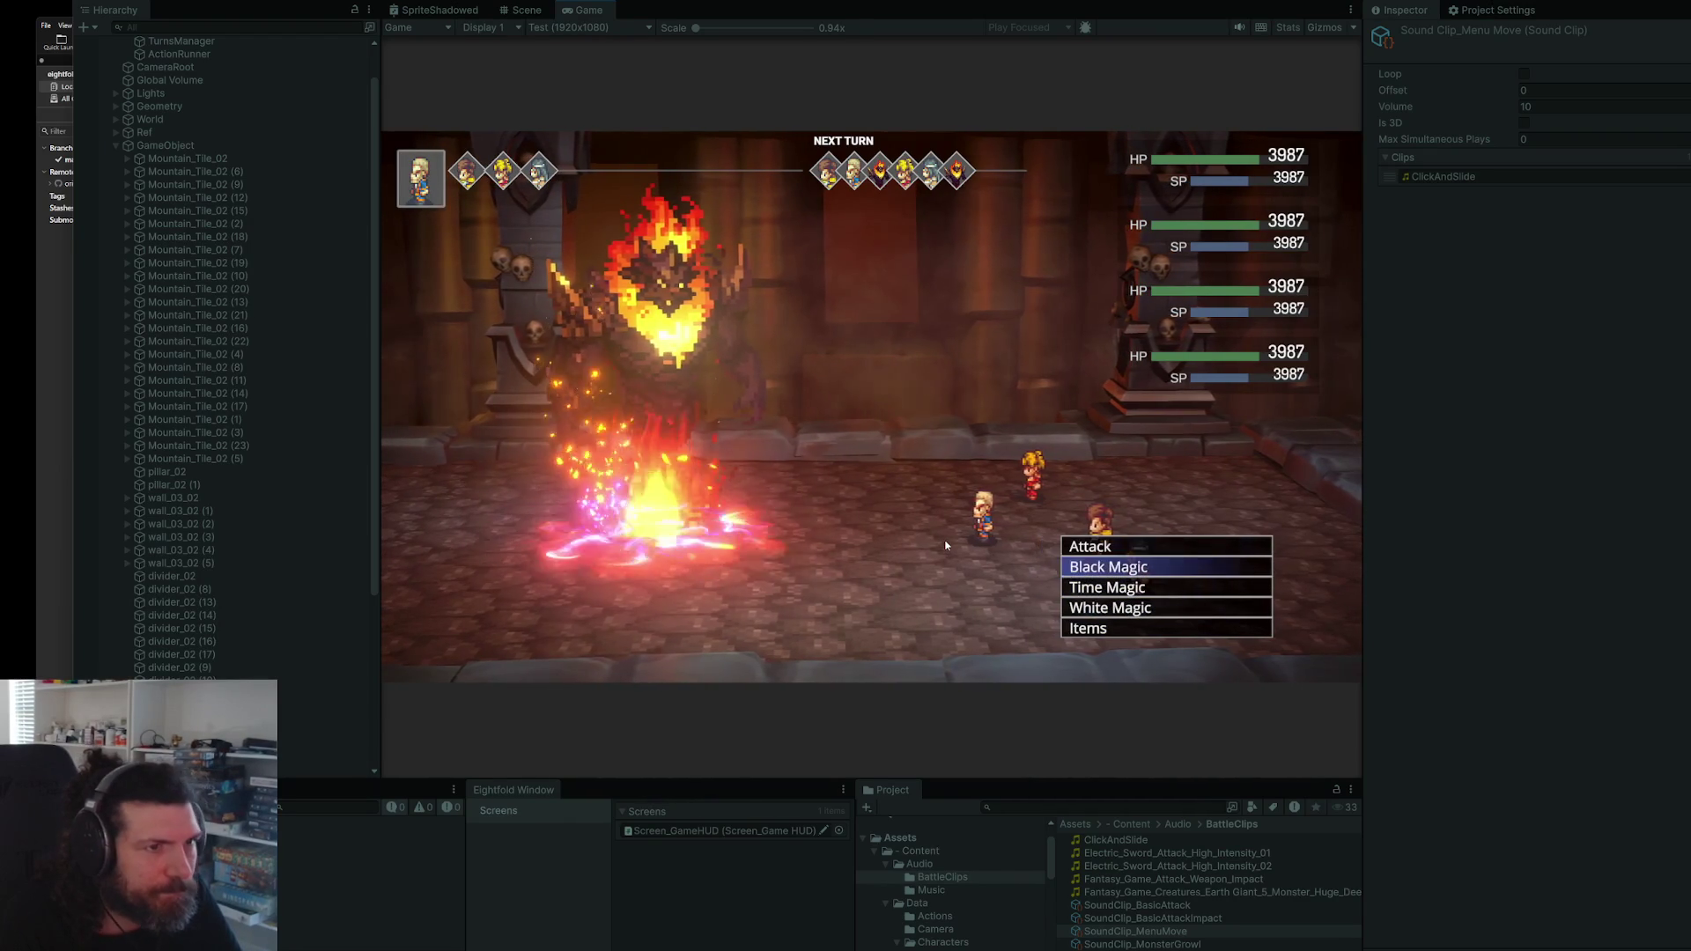
key("ctrl+p")
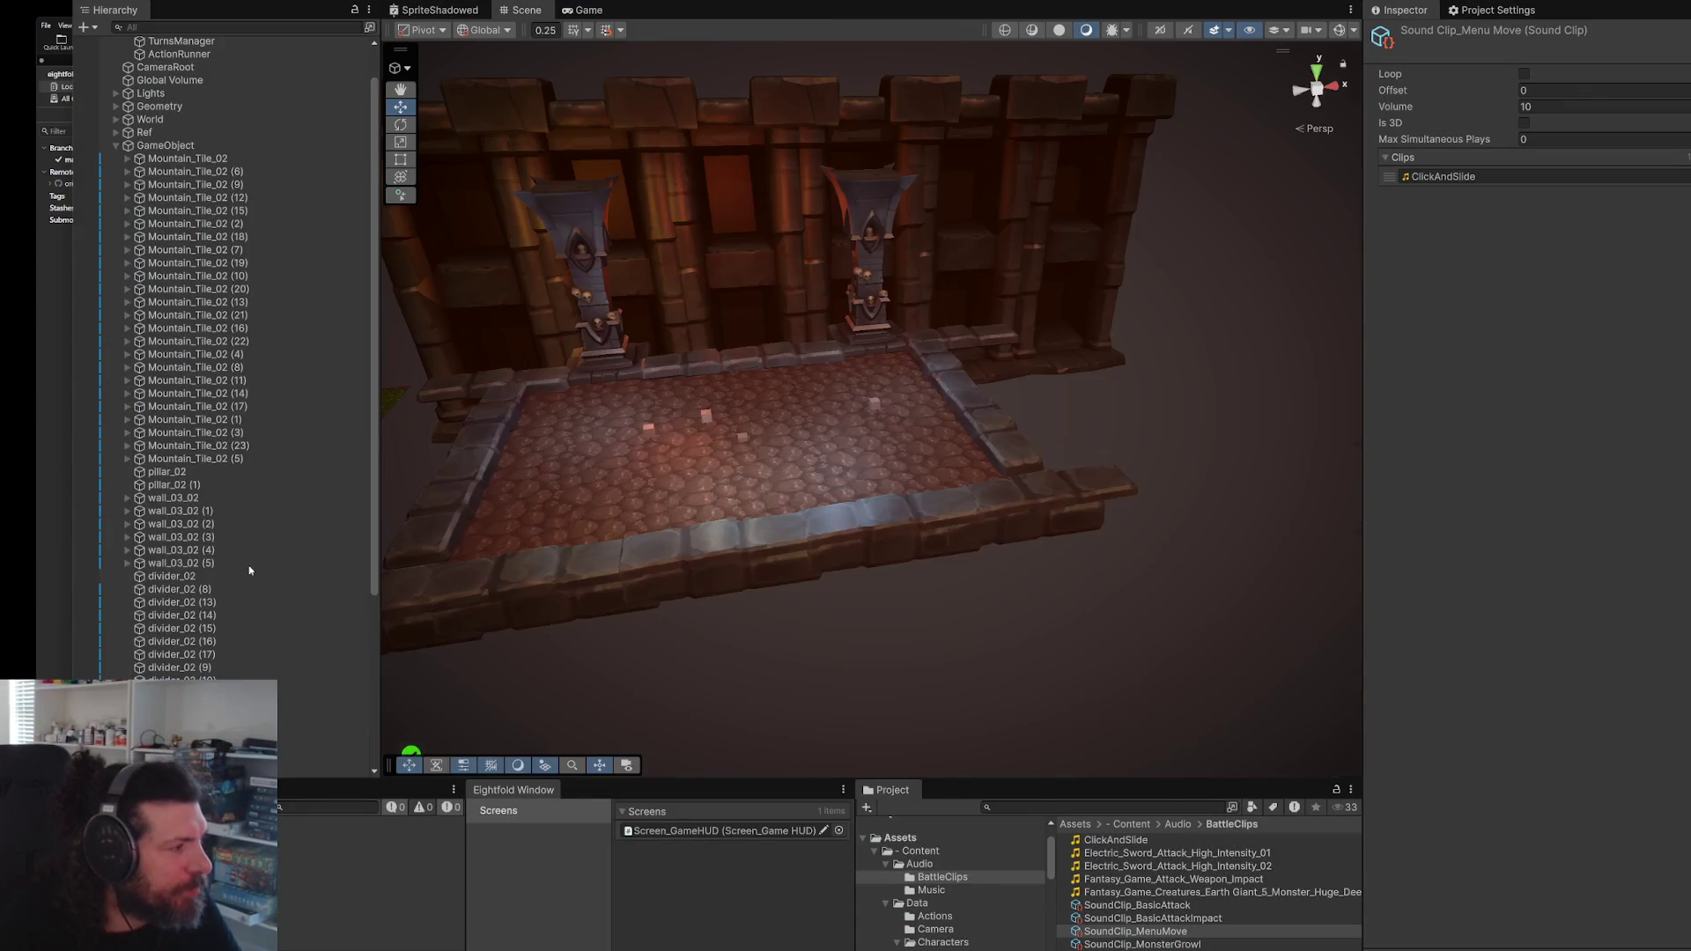
- Assign SoundClip_MenuMove to Temp's Sound Accessor Menu Move slot and restart play mode
scroll(238, 493, "down", 5)
left_click(308, 770)
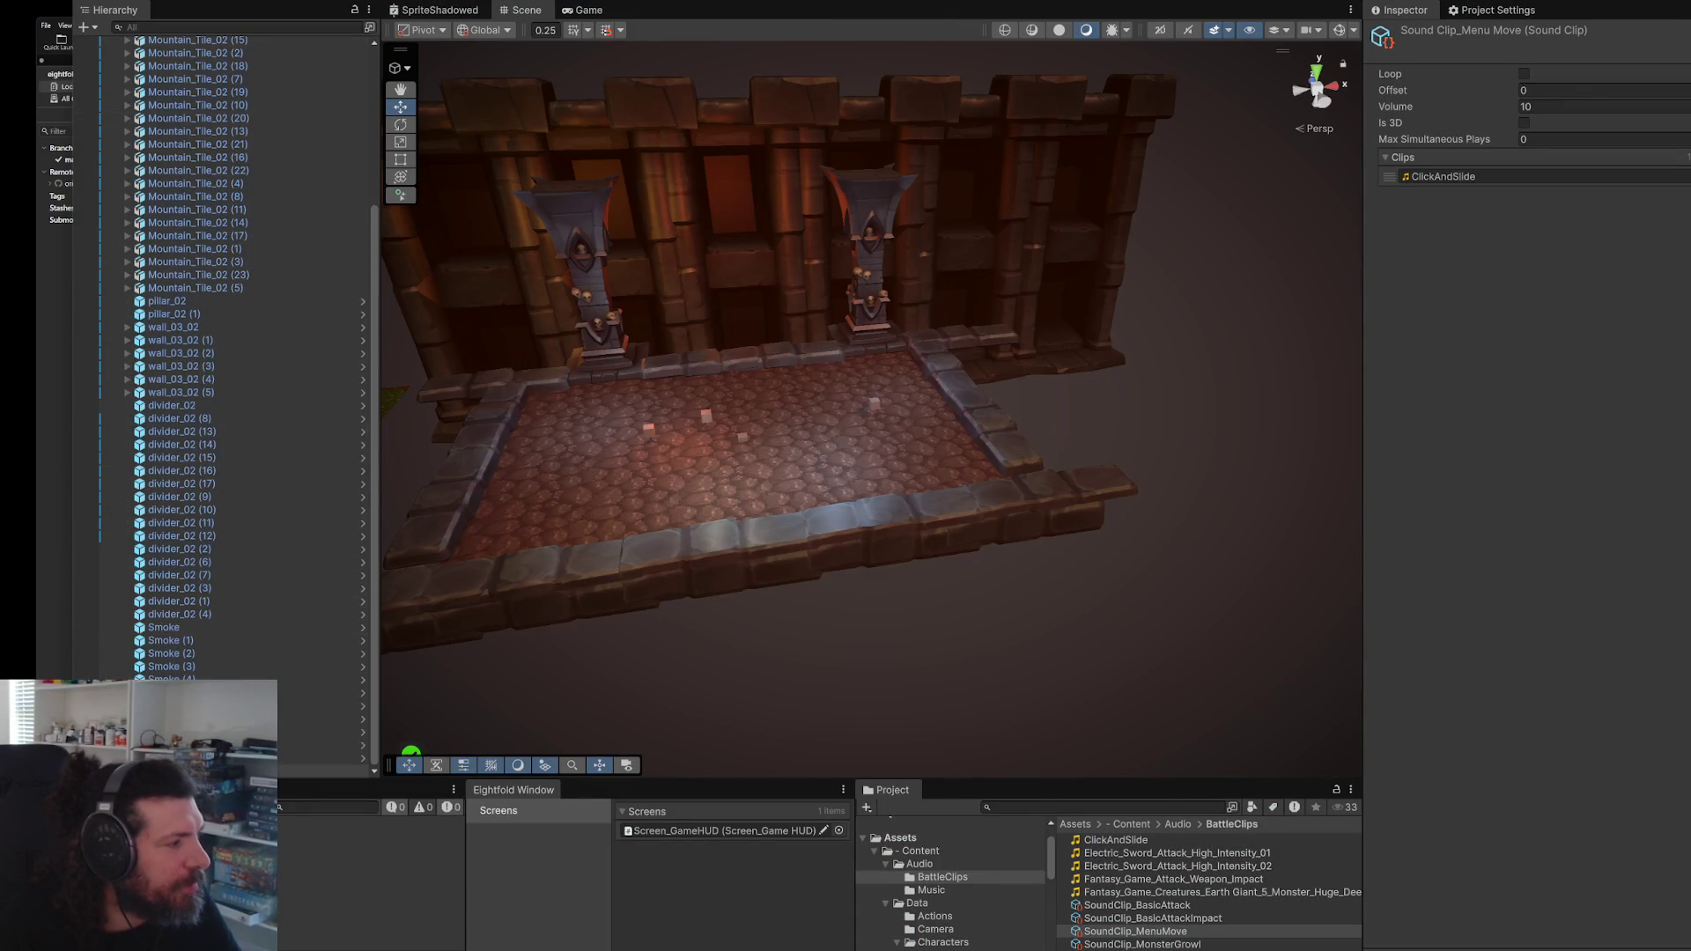
left_click(1681, 227)
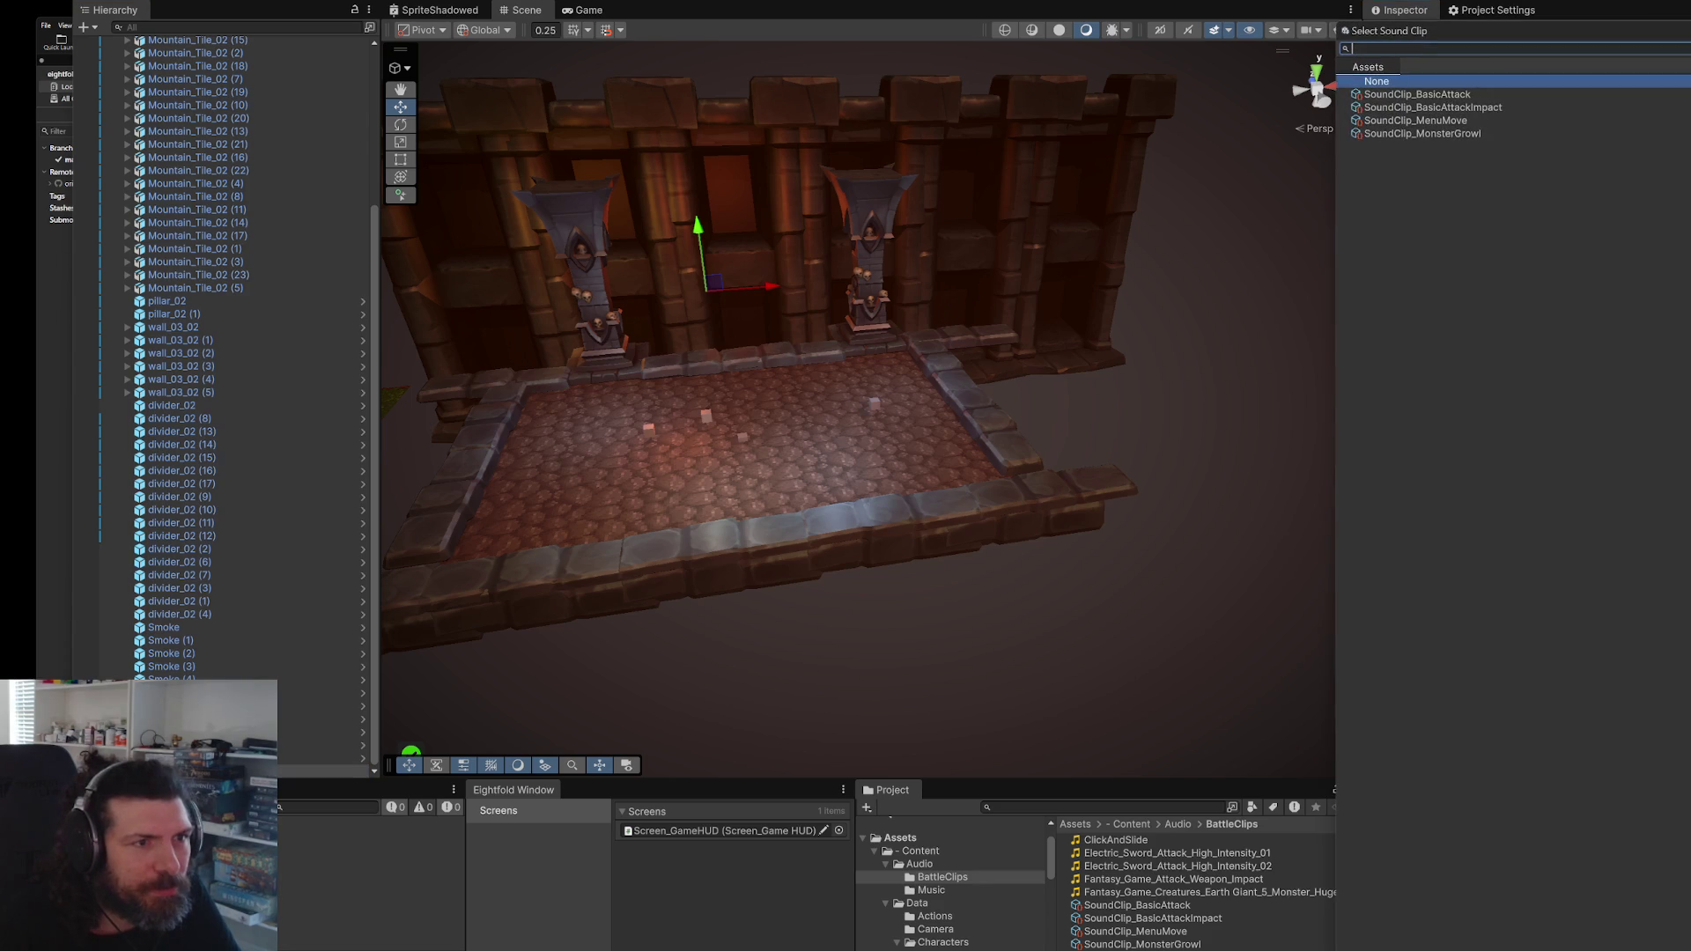
double_click(1480, 126)
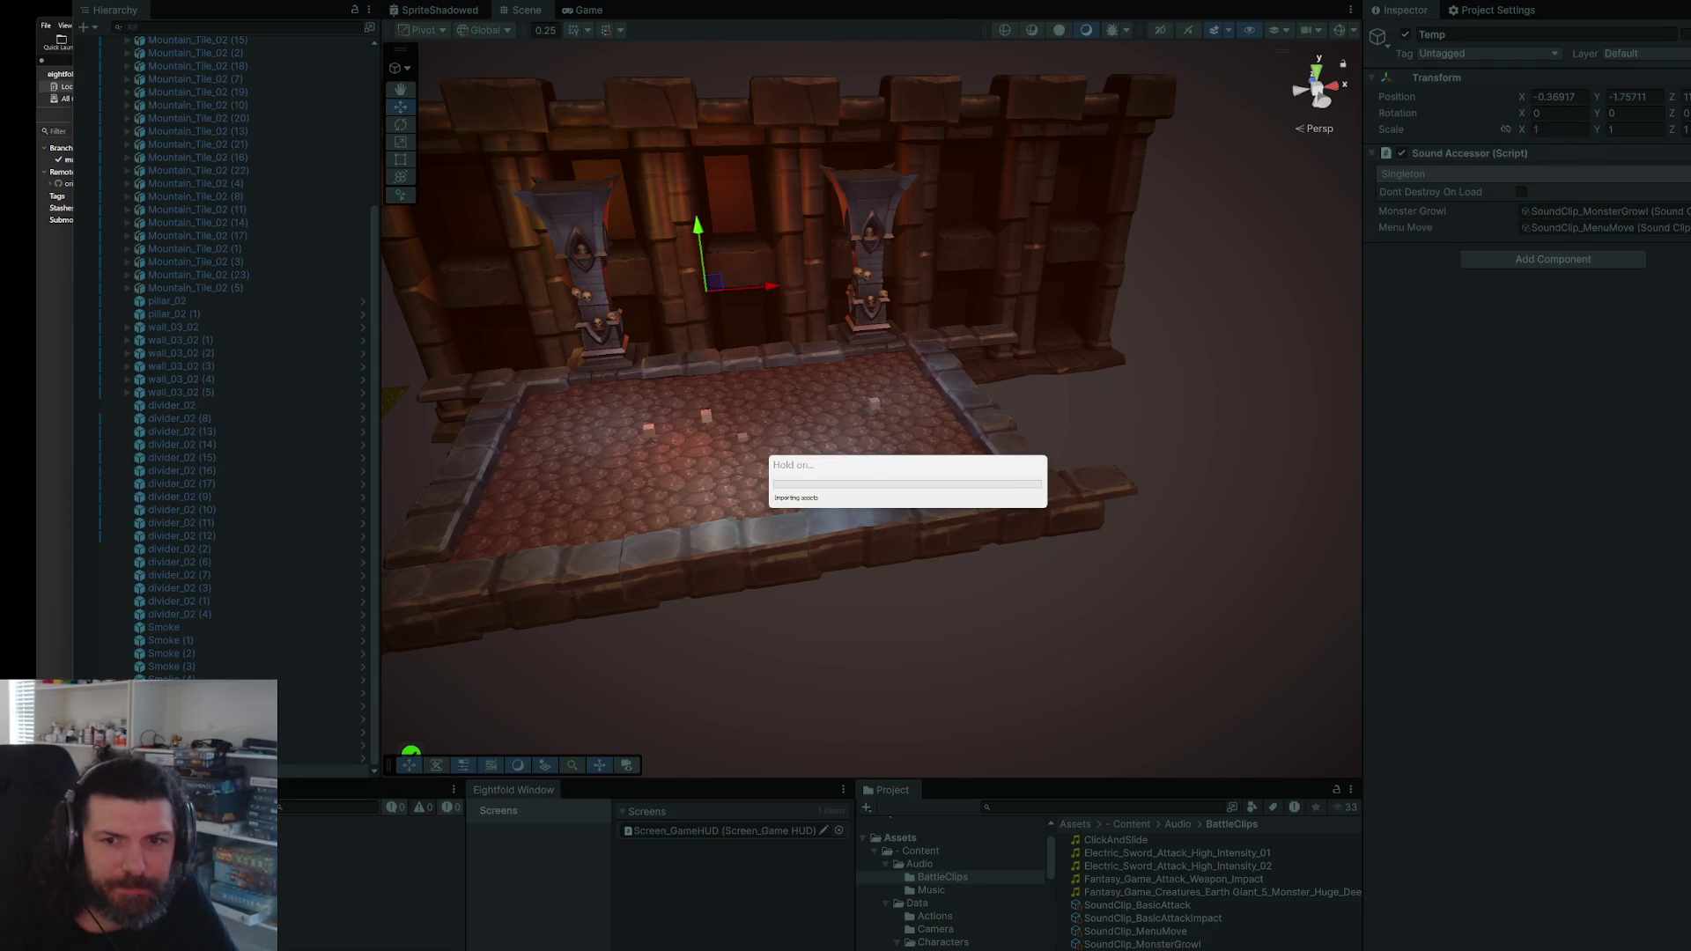
left_click(1607, 767)
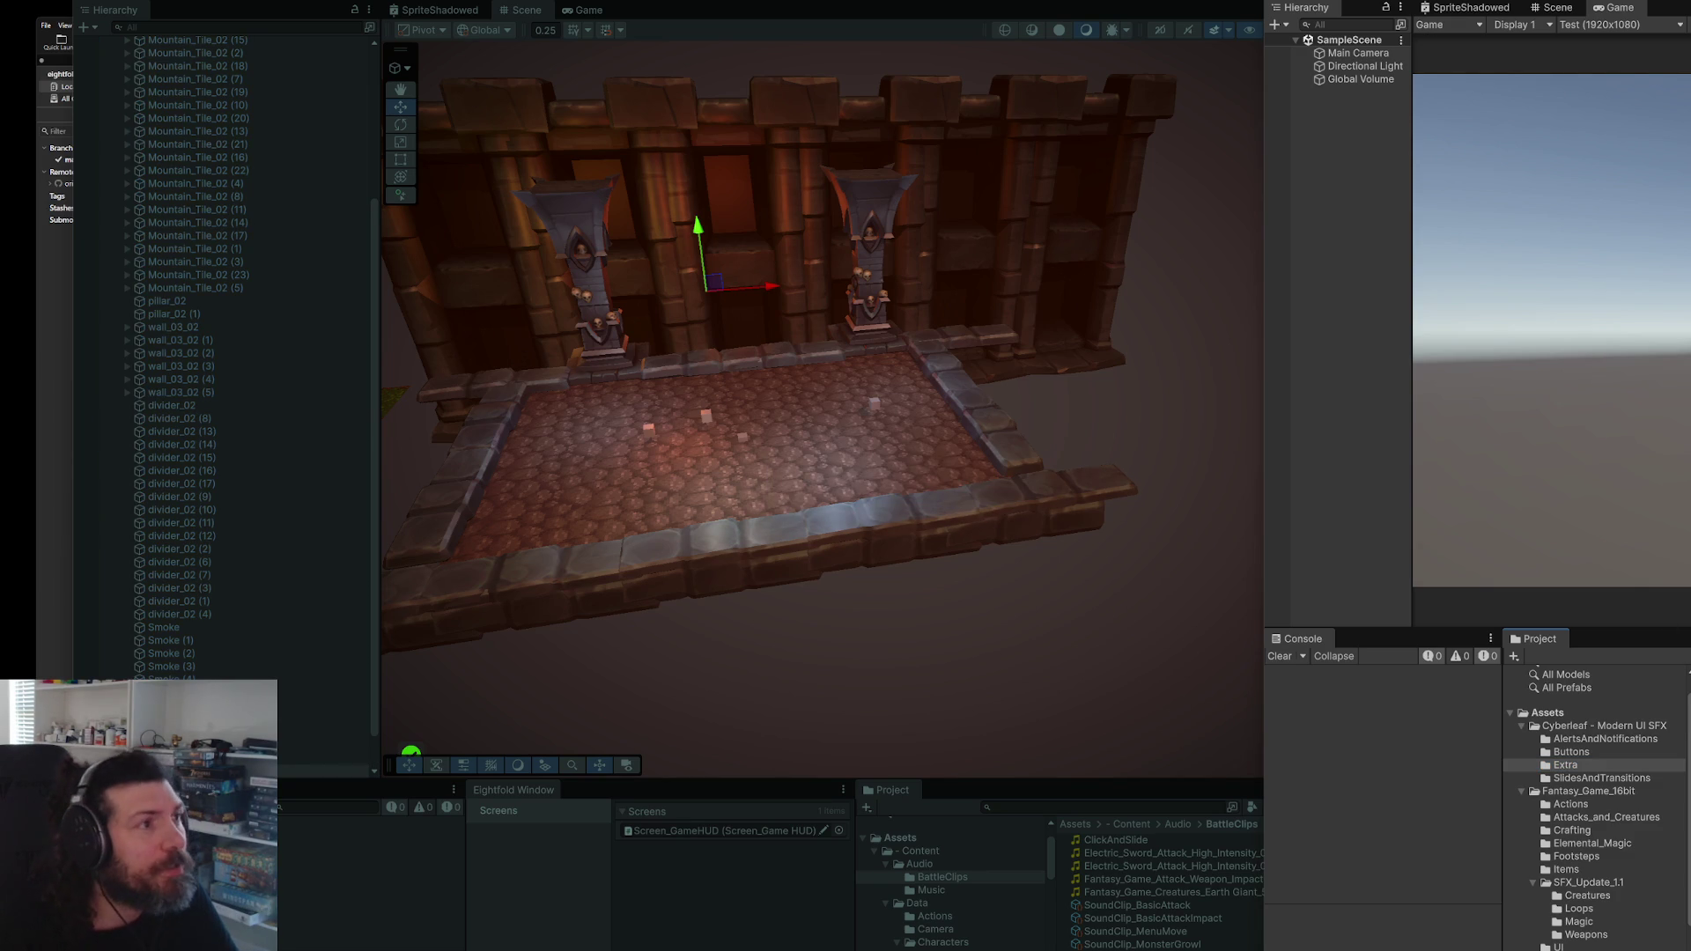
key("ctrl+p")
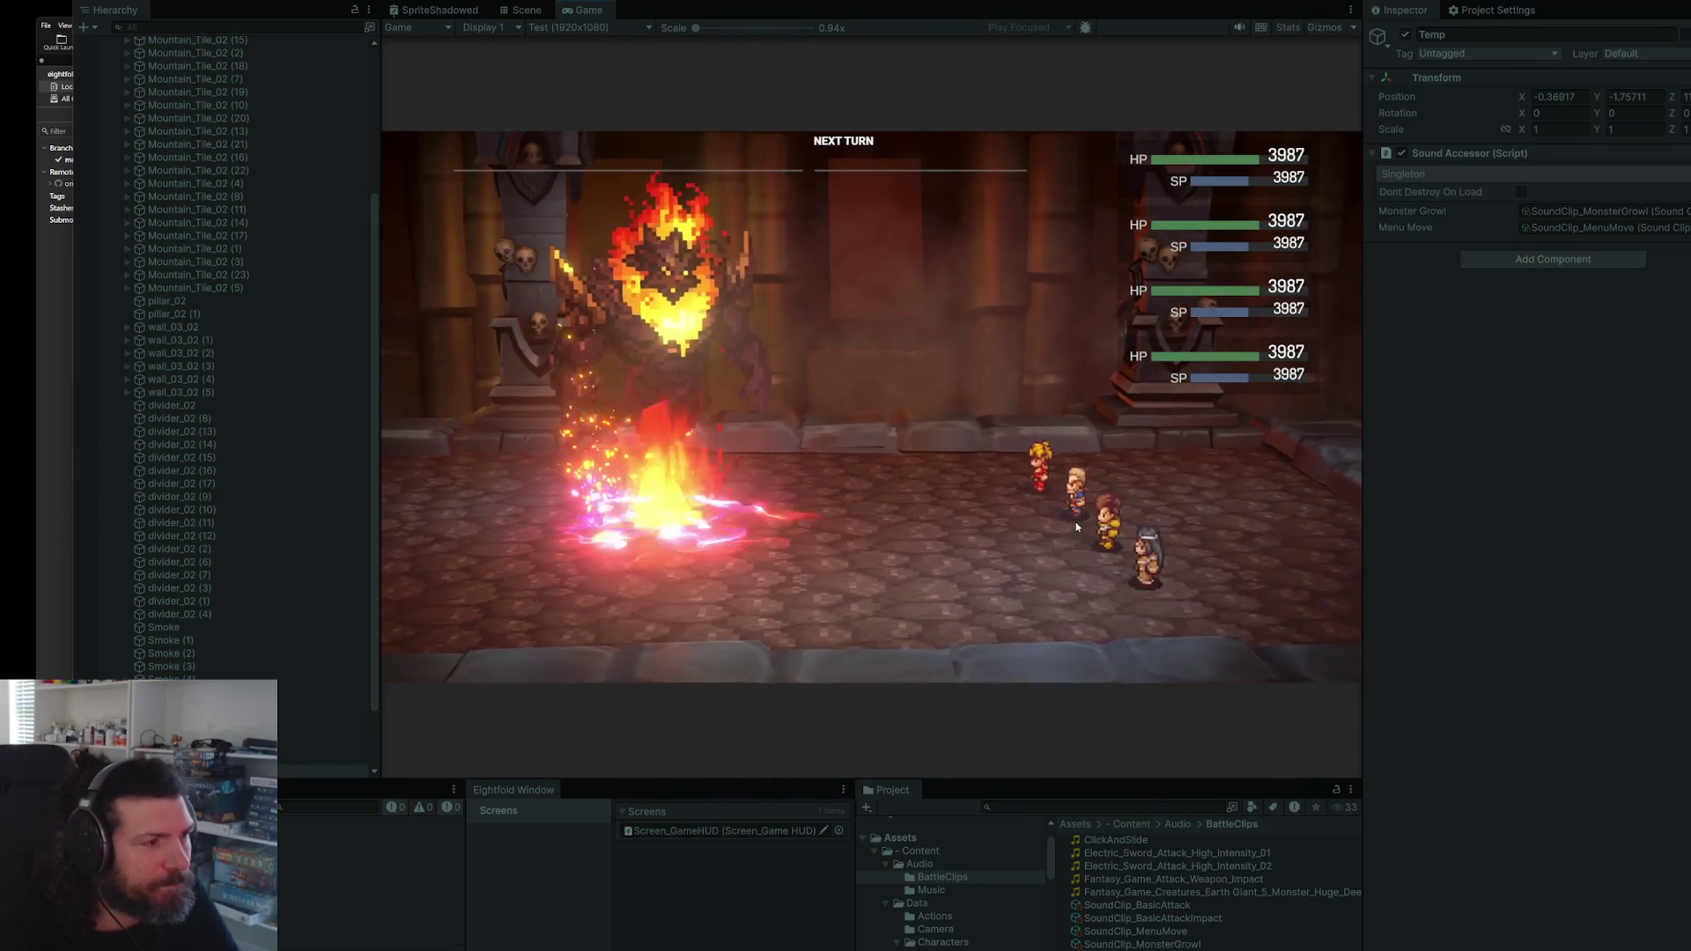
- Cycle up and down through the battle commands to hear the menu sound
key("Down")
key("Down")
key("Down")
key("Down")
key("Up")
key("Up")
key("Up")
key("Up")
key("Down")
key("Down")
key("Down")
key("Down")
key("Up")
key("Up")
key("Up")
key("Up")
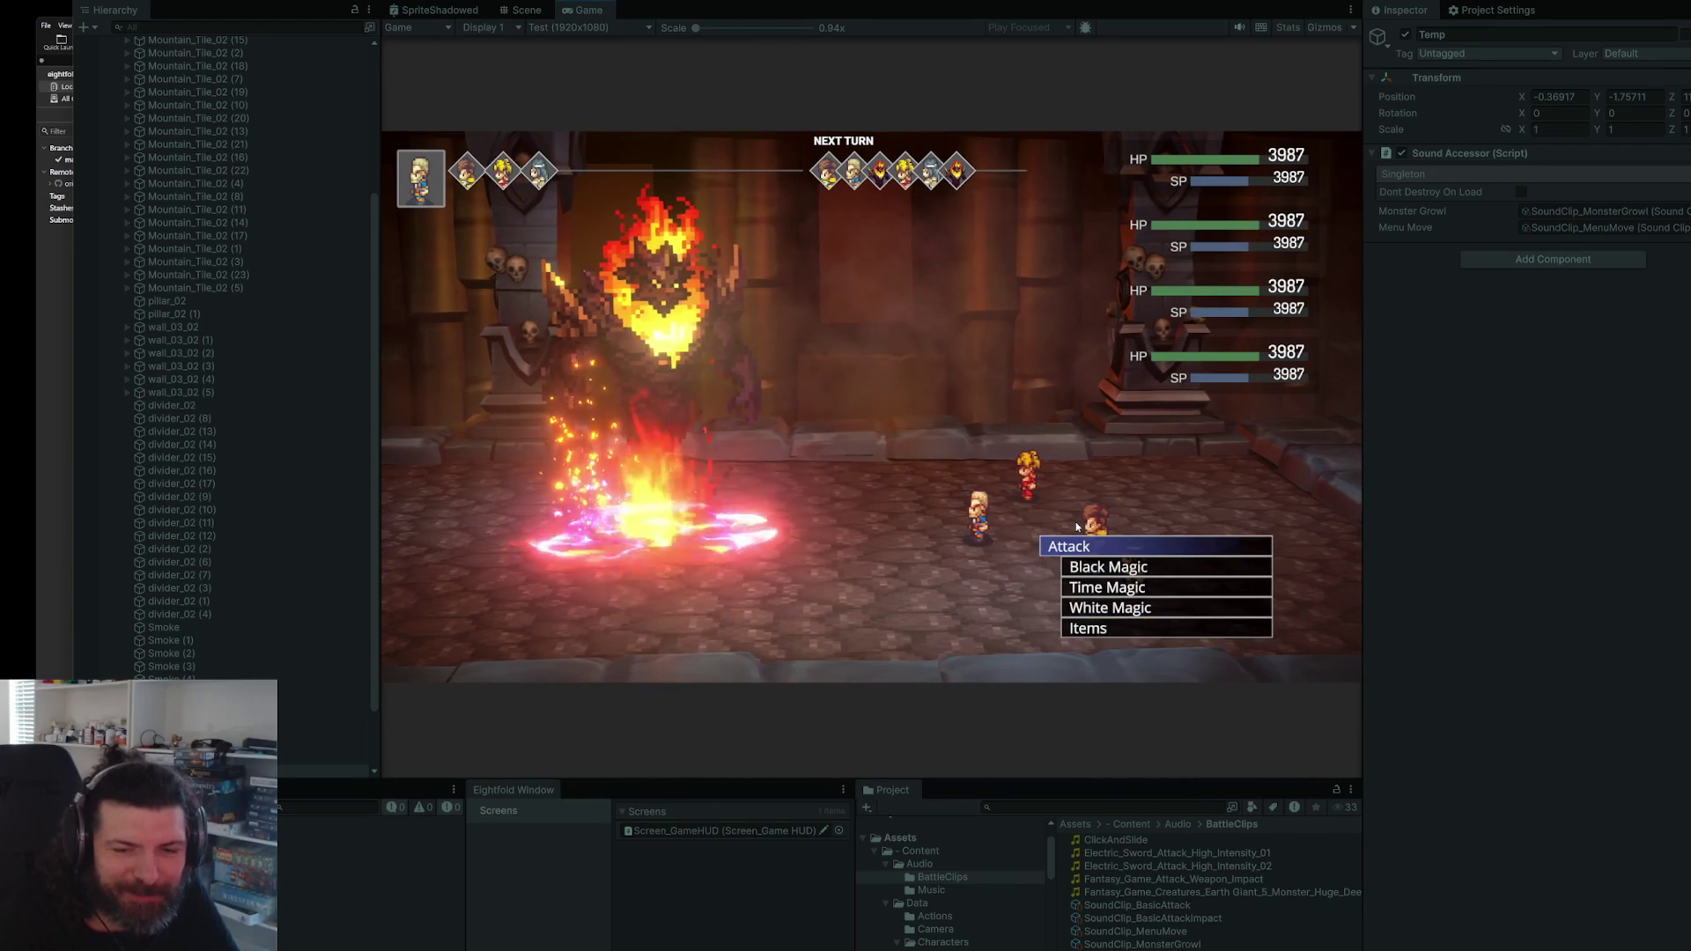
key("Down")
key("Down")
key("Down")
key("Down")
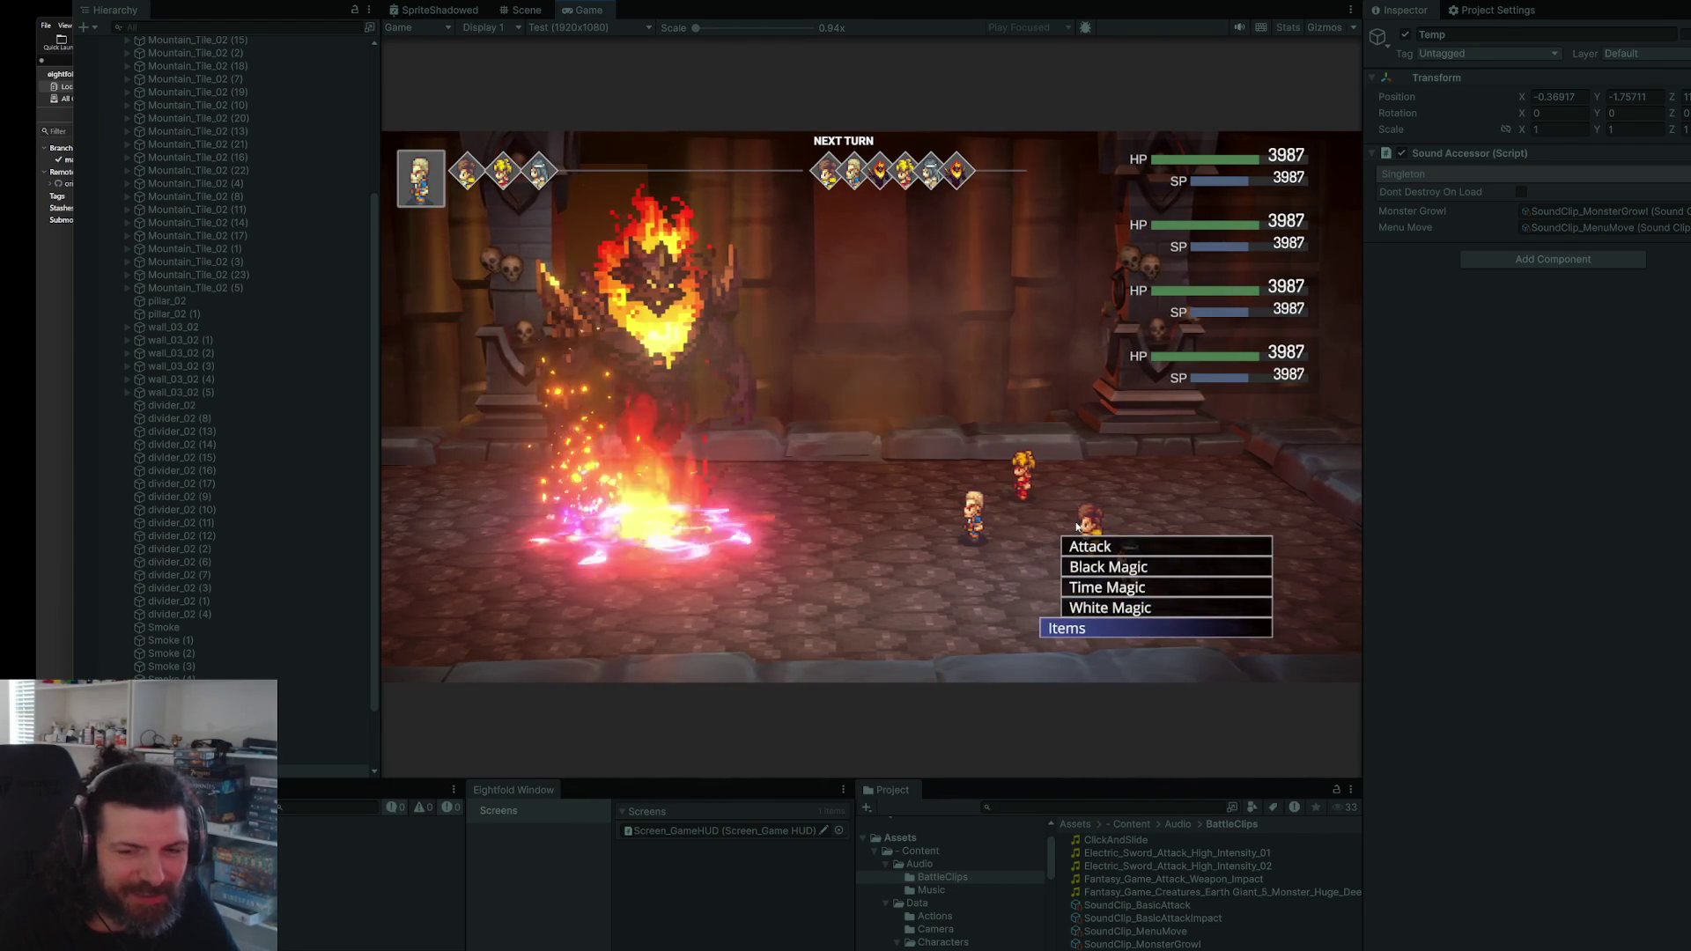
key("Up")
key("Up")
key("Up")
key("Down")
key("Down")
key("Down")
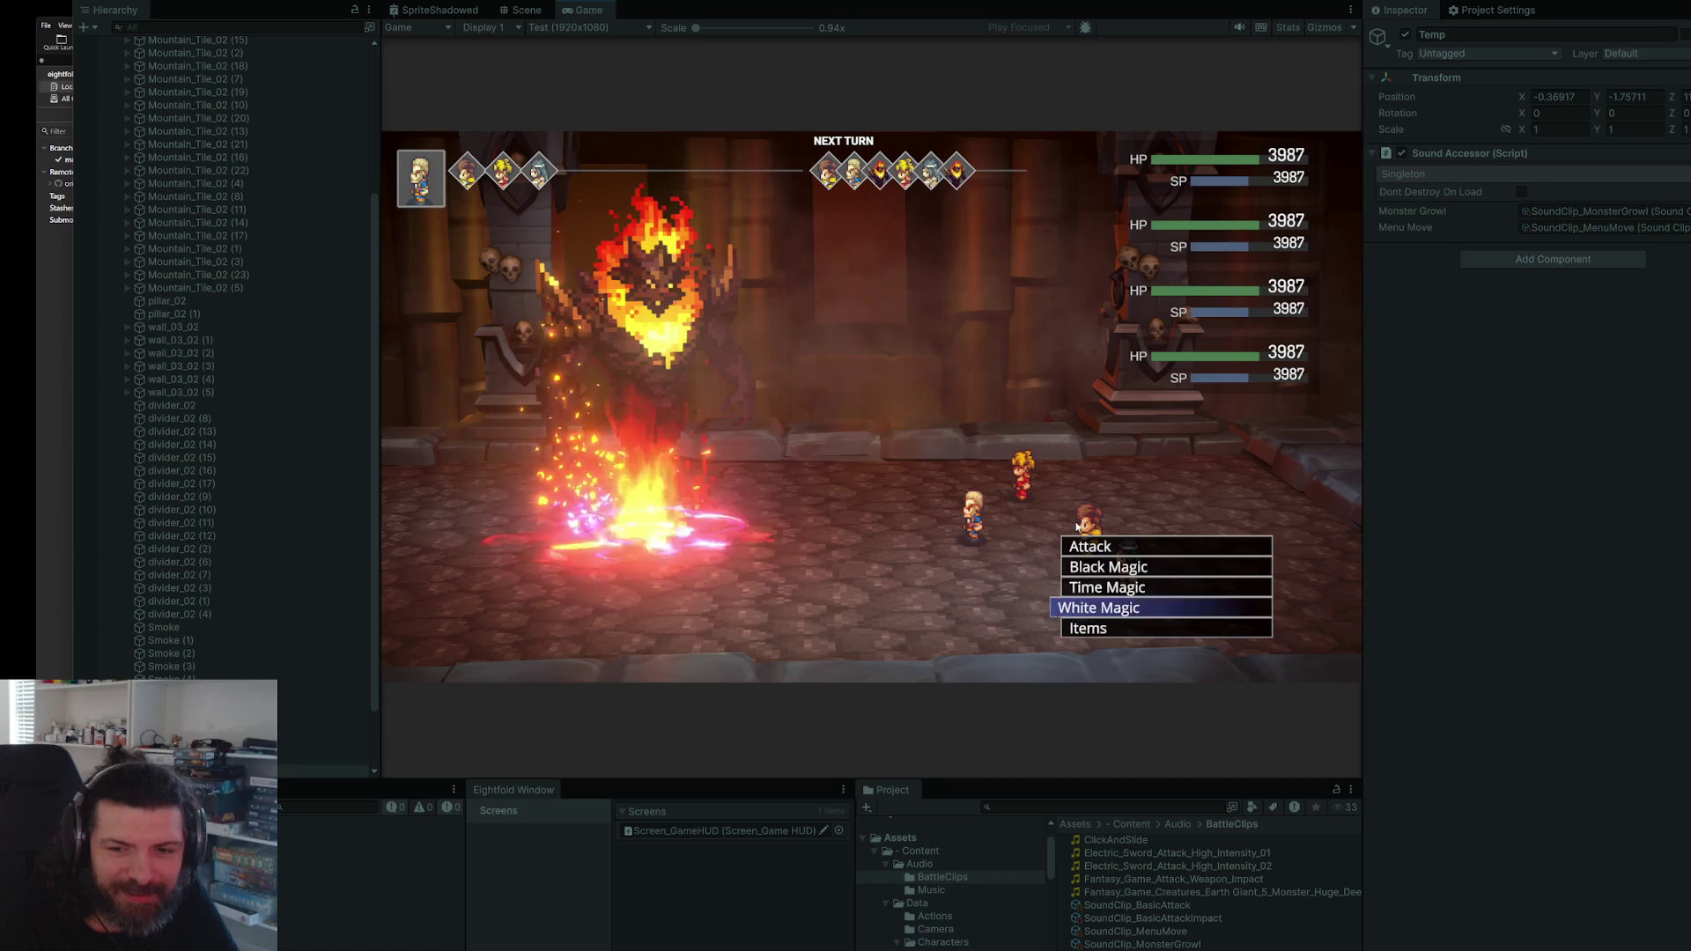
key("Up")
key("Up")
key("Up")
key("Down")
key("Down")
key("Down")
key("Down")
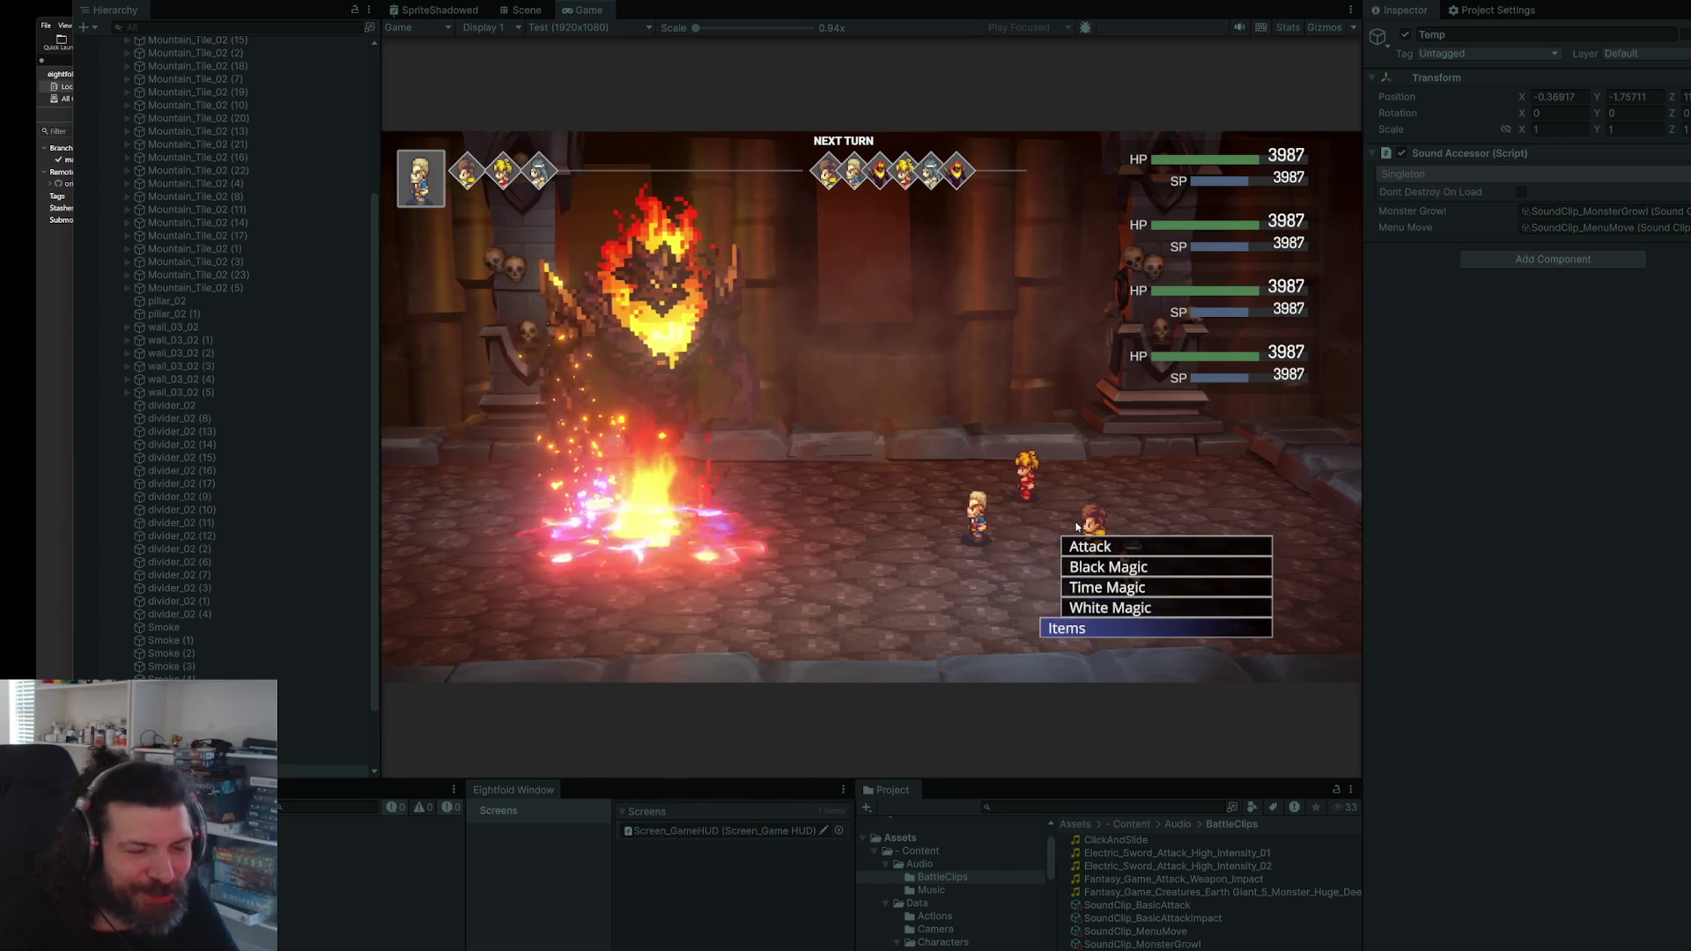
key("Up")
key("Up")
key("Up")
key("Down")
key("Down")
key("Up")
key("Up")
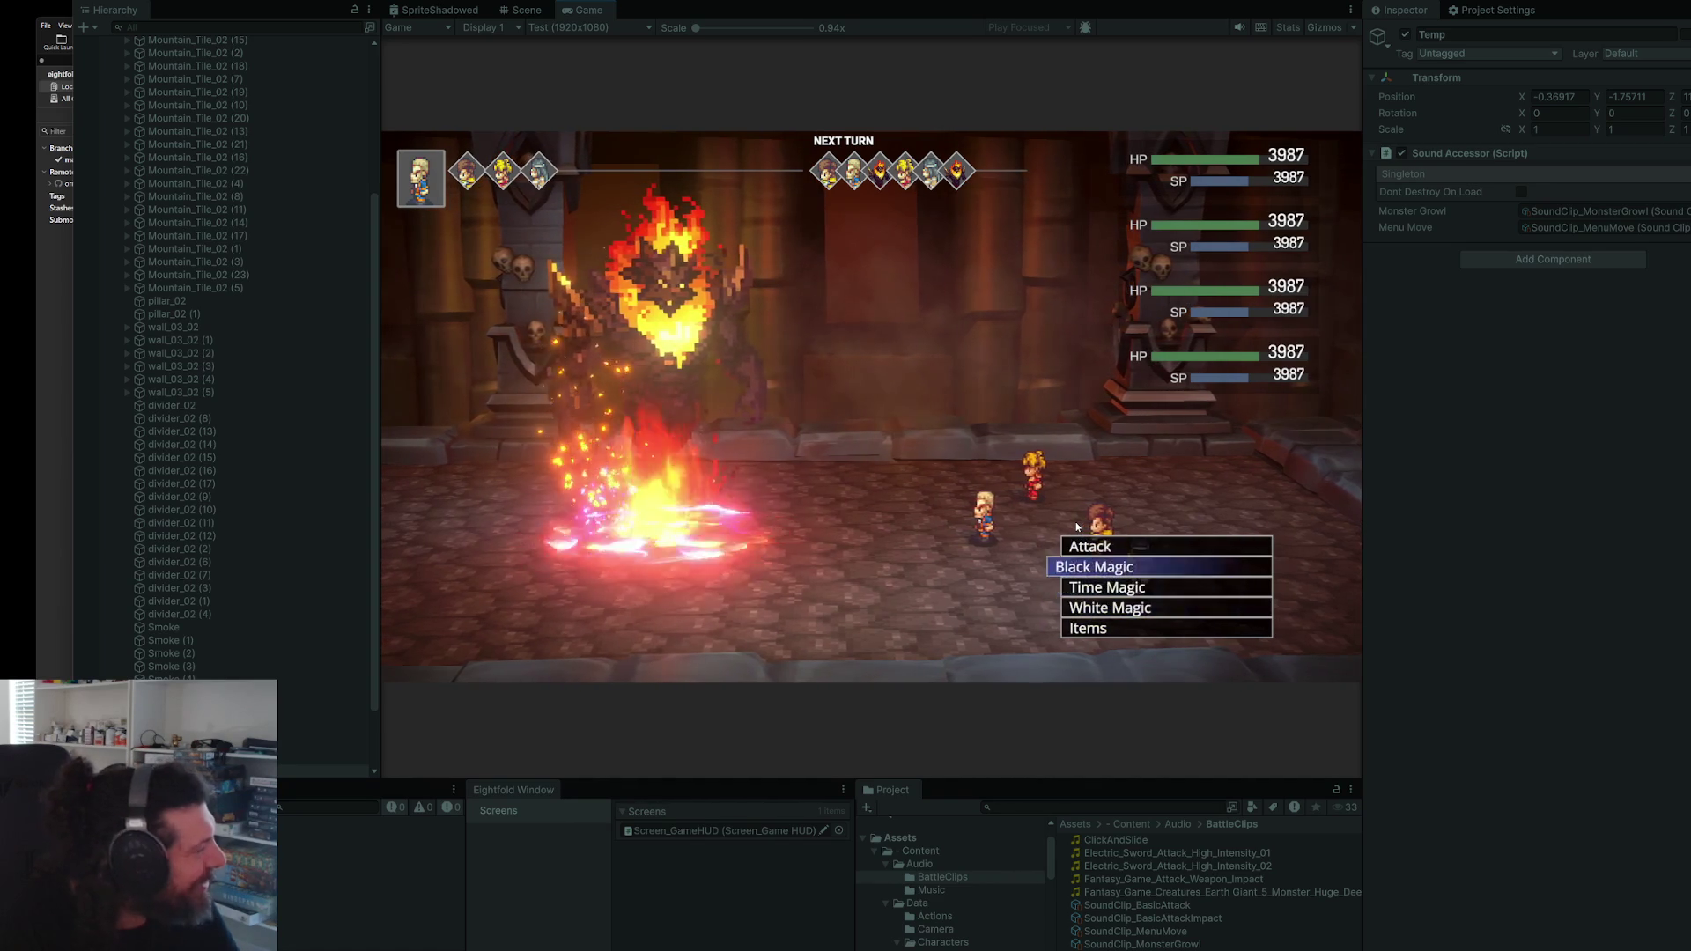
key("Up")
key("Down")
key("Down")
key("Down")
key("Down")
key("Up")
key("Up")
key("Up")
key("Up")
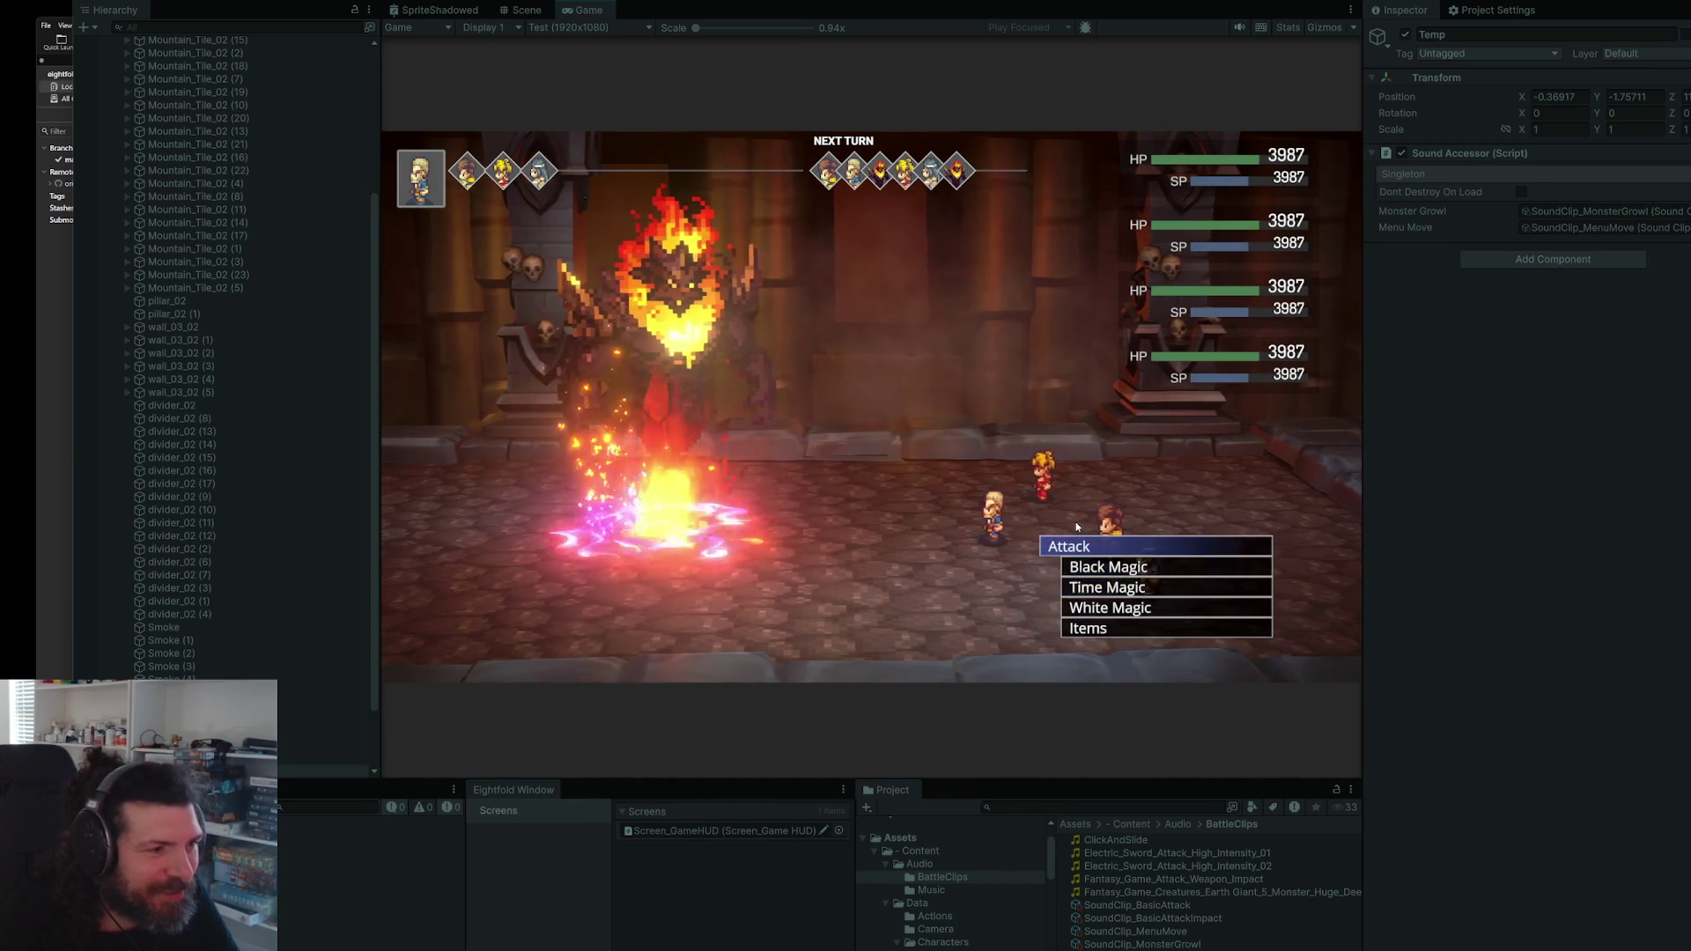
- Attack the fire monster, stop play mode and return to the InteractableMenu.cs code
key("Return")
key("Return")
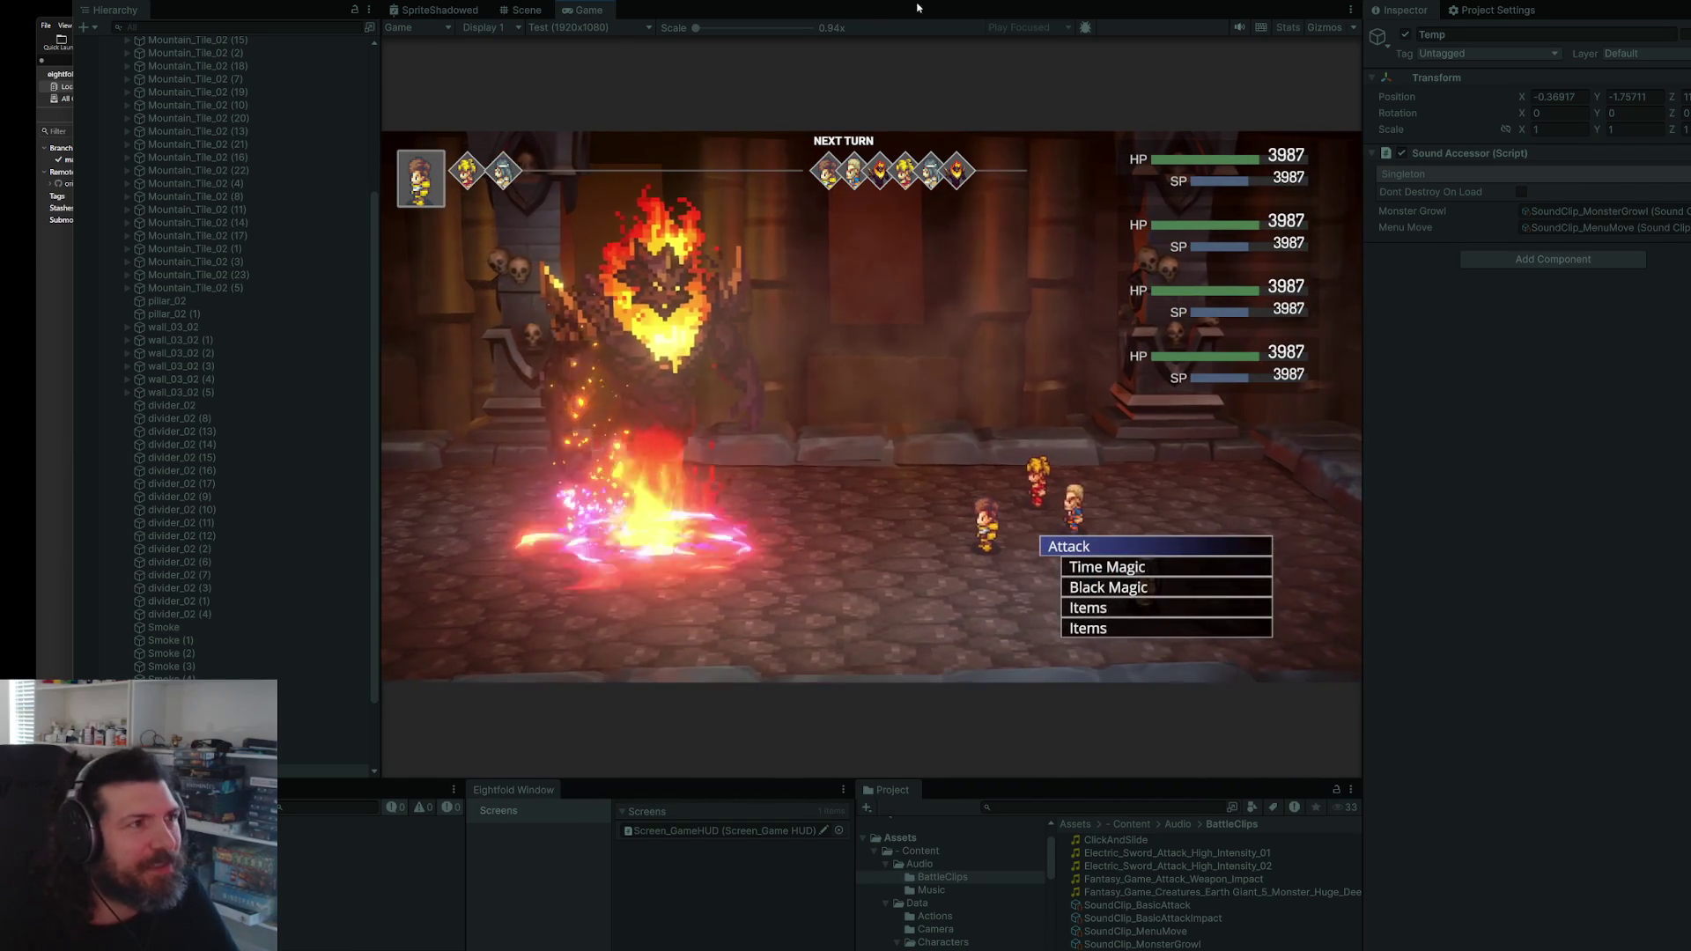
key("ctrl+p")
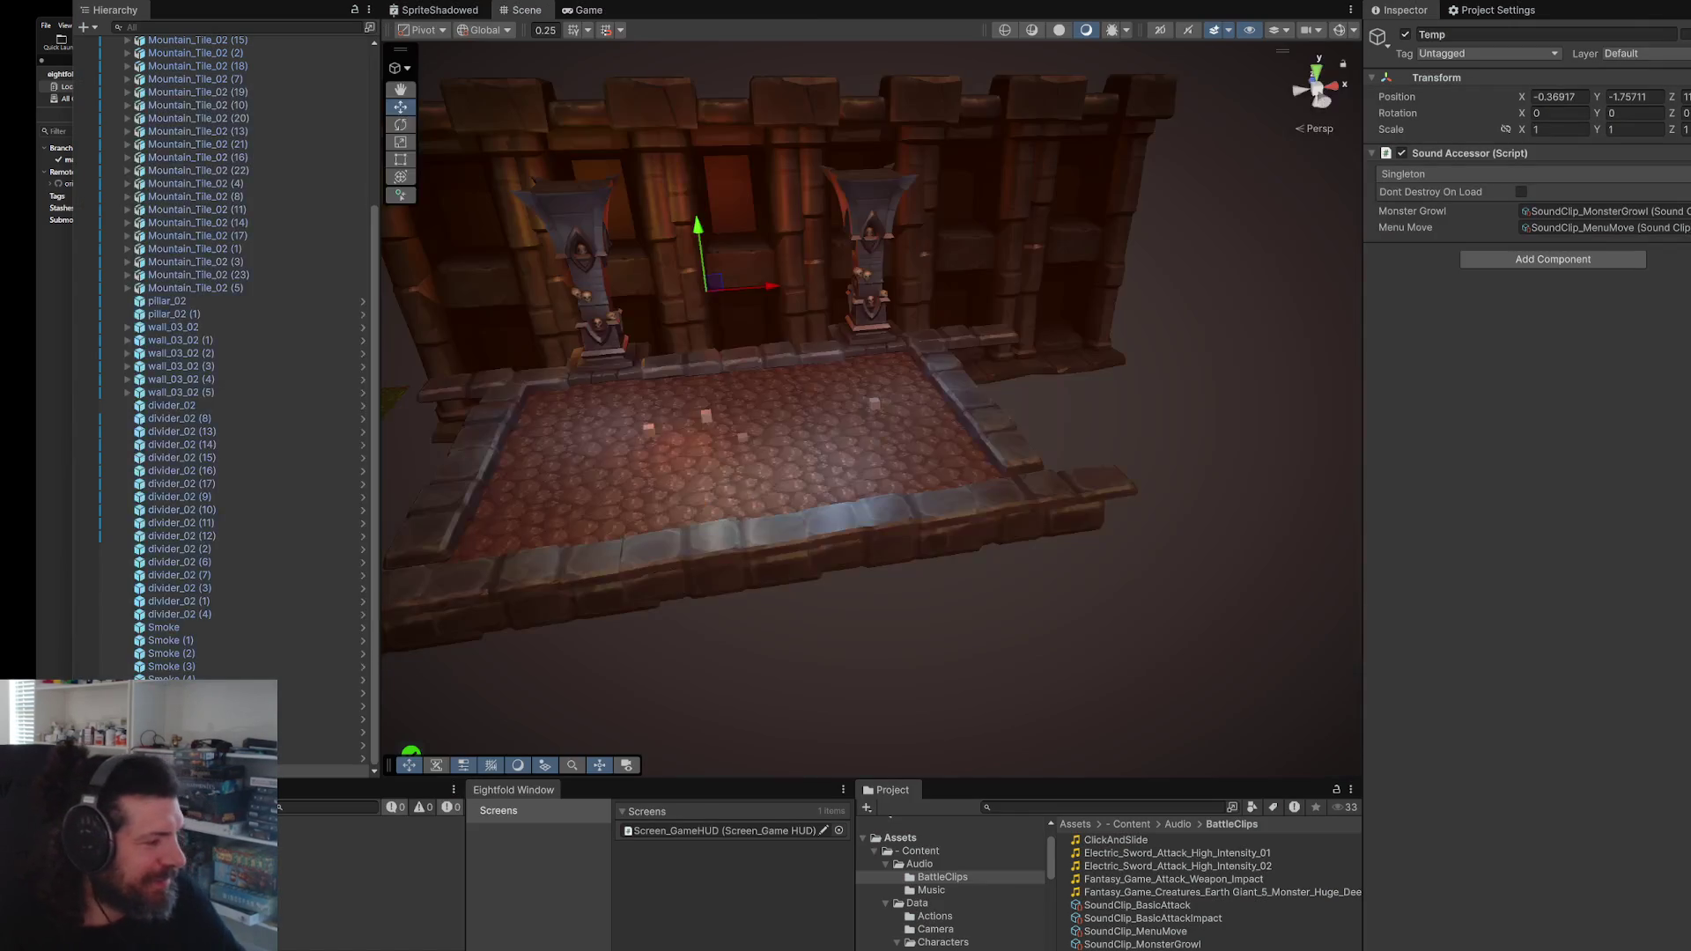
key("alt+Tab")
- Delete the old menuMove PlaySound line from the end of SelectIndex
triple_click(1228, 649)
key("shift+Up")
key("ctrl+c")
key("BackSpace")
- Add the menuMove PlaySound call after the up-arrow SelectIndex call in Update
scroll(1163, 657, "down", 3)
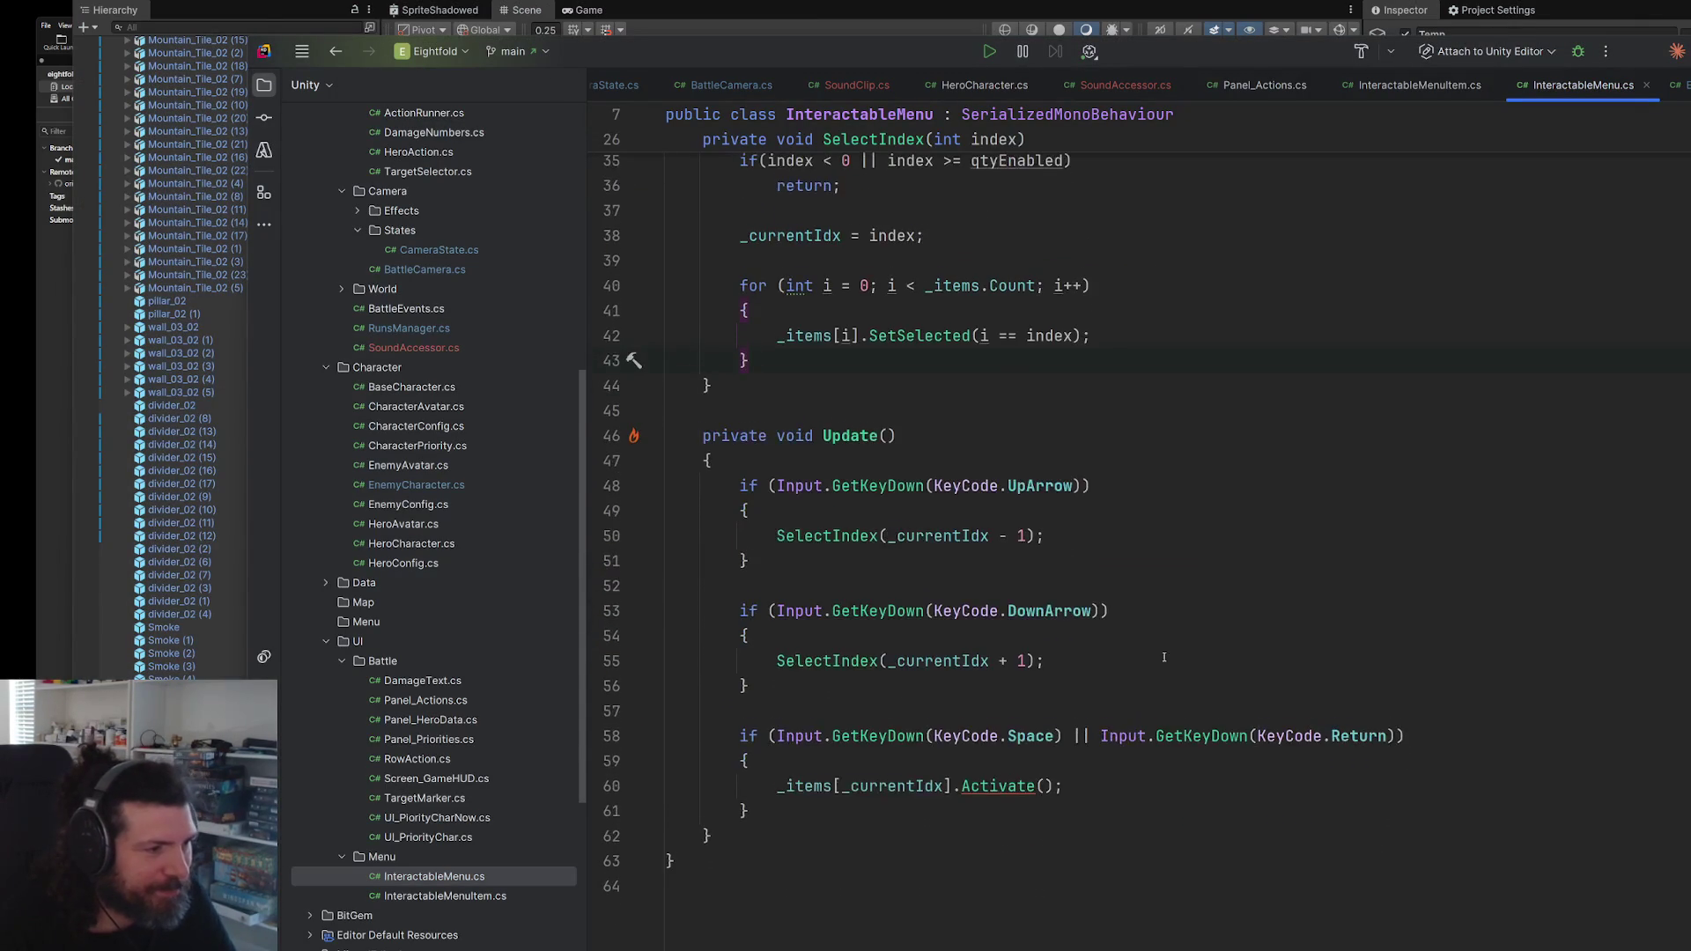
scroll(1153, 651, "down", 1)
left_click(1138, 487)
key("Return")
key("Return")
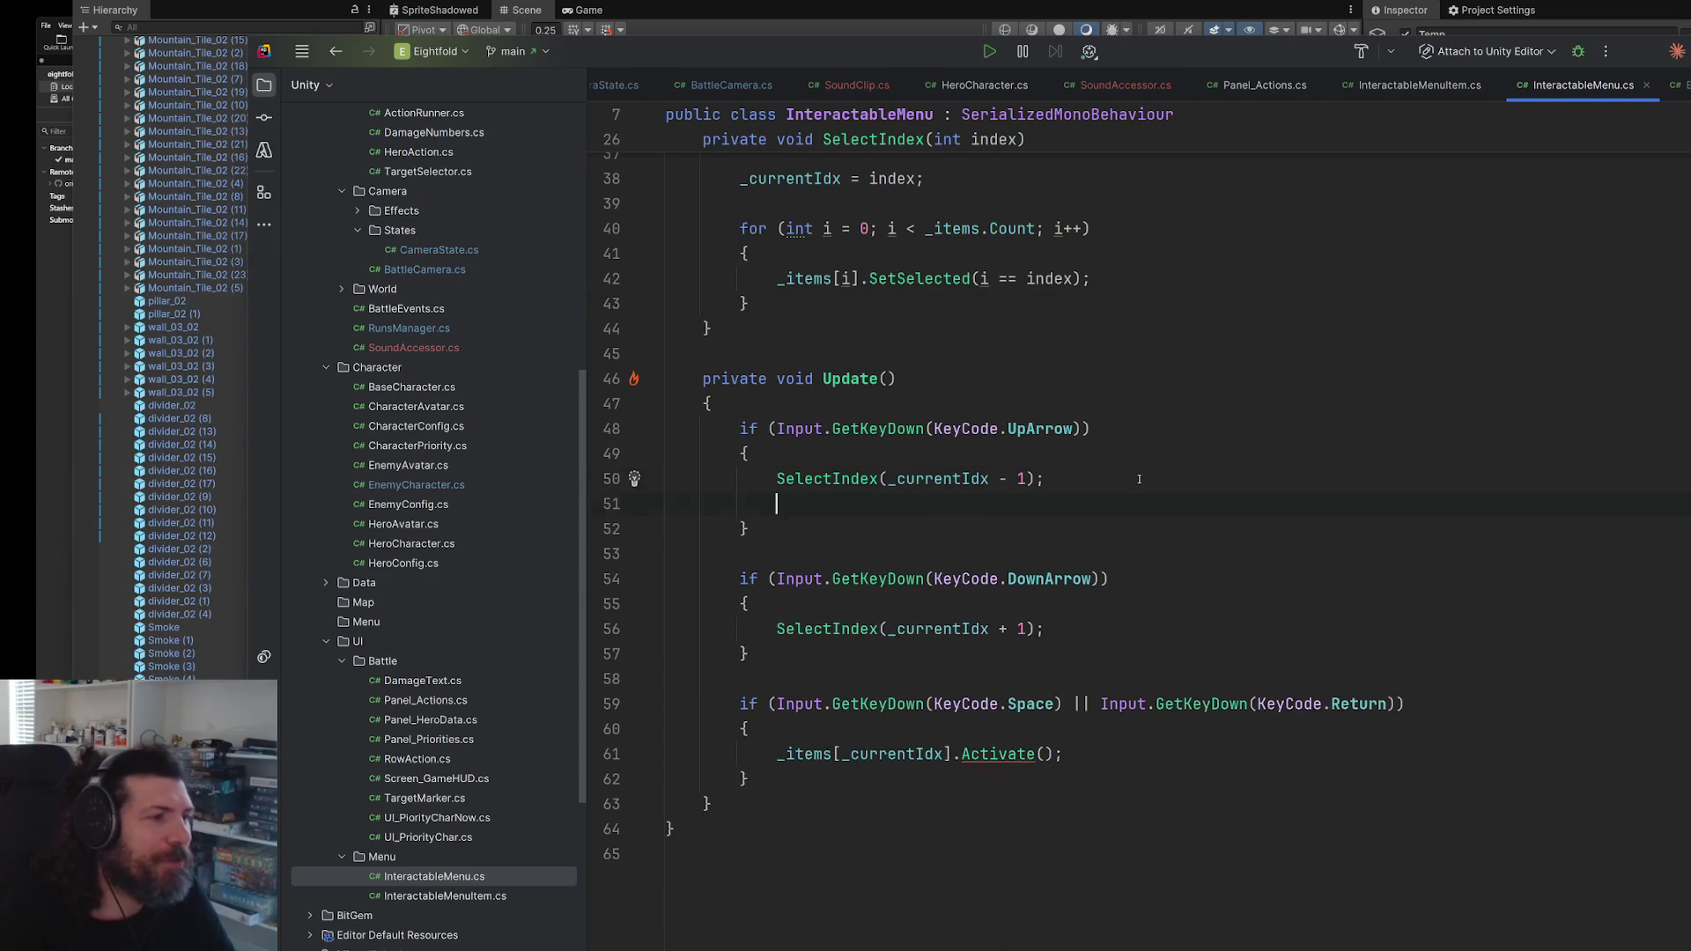
key("ctrl+v")
- Copy the same menuMove PlaySound call under the down-arrow SelectIndex call and remove the blank line
left_click(1101, 628)
key("Return")
key("Return")
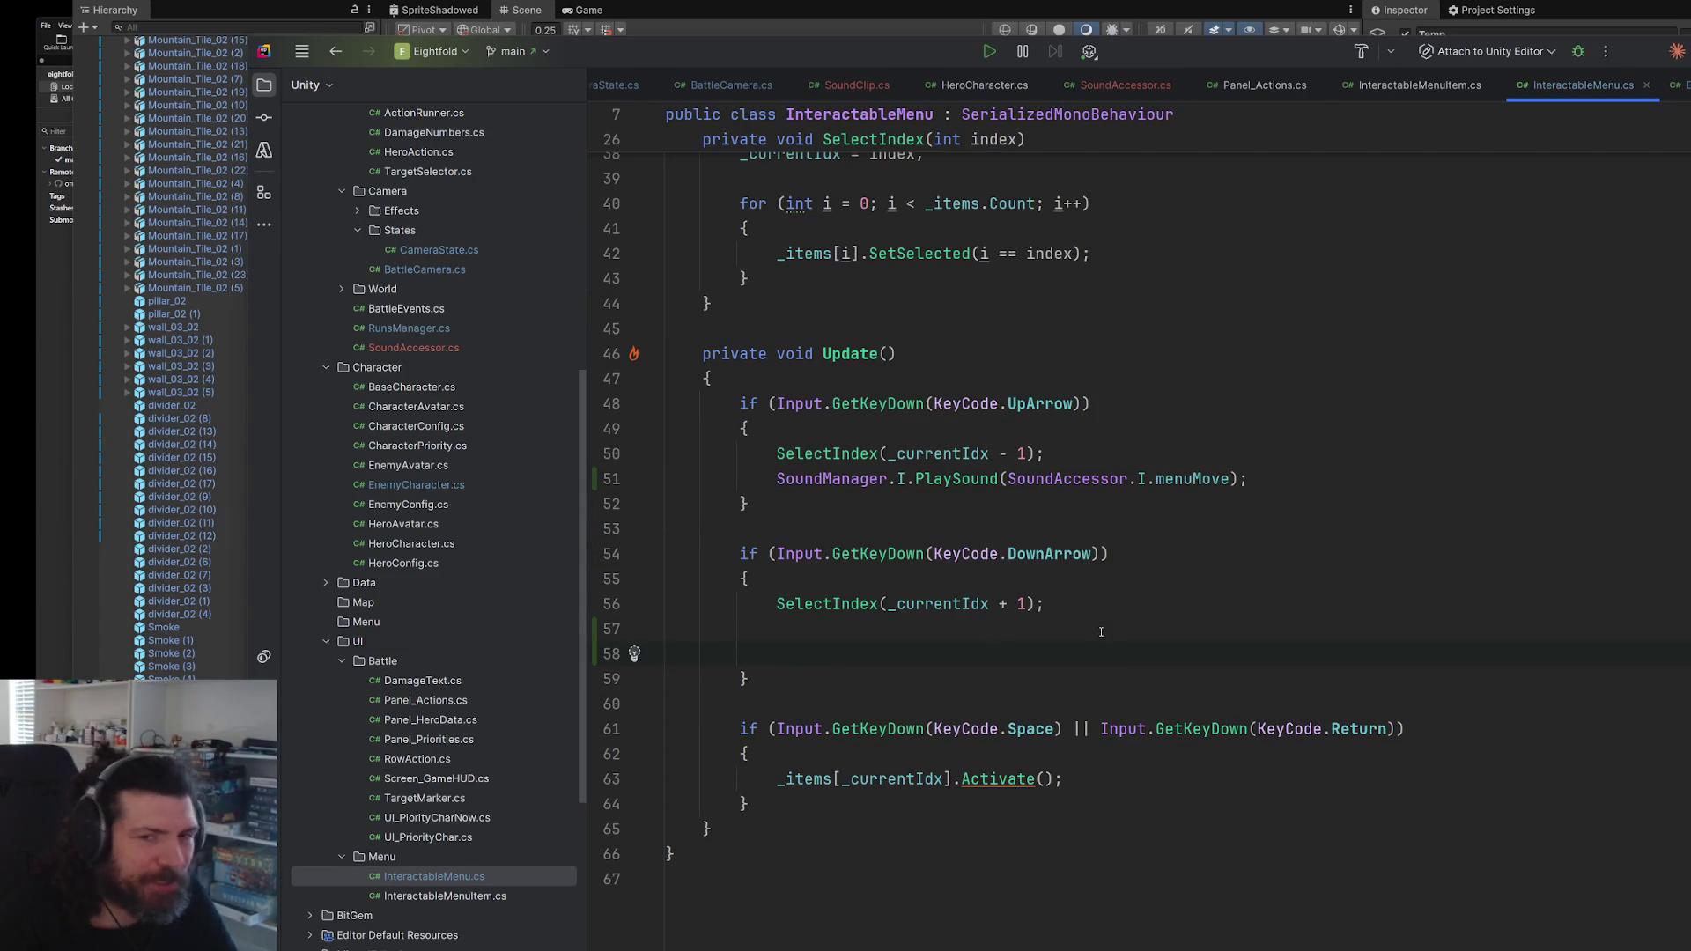
left_click_drag(1248, 479, 777, 480)
key("ctrl+c")
left_click(847, 629)
key("ctrl+v")
left_click(851, 656)
key("Delete")
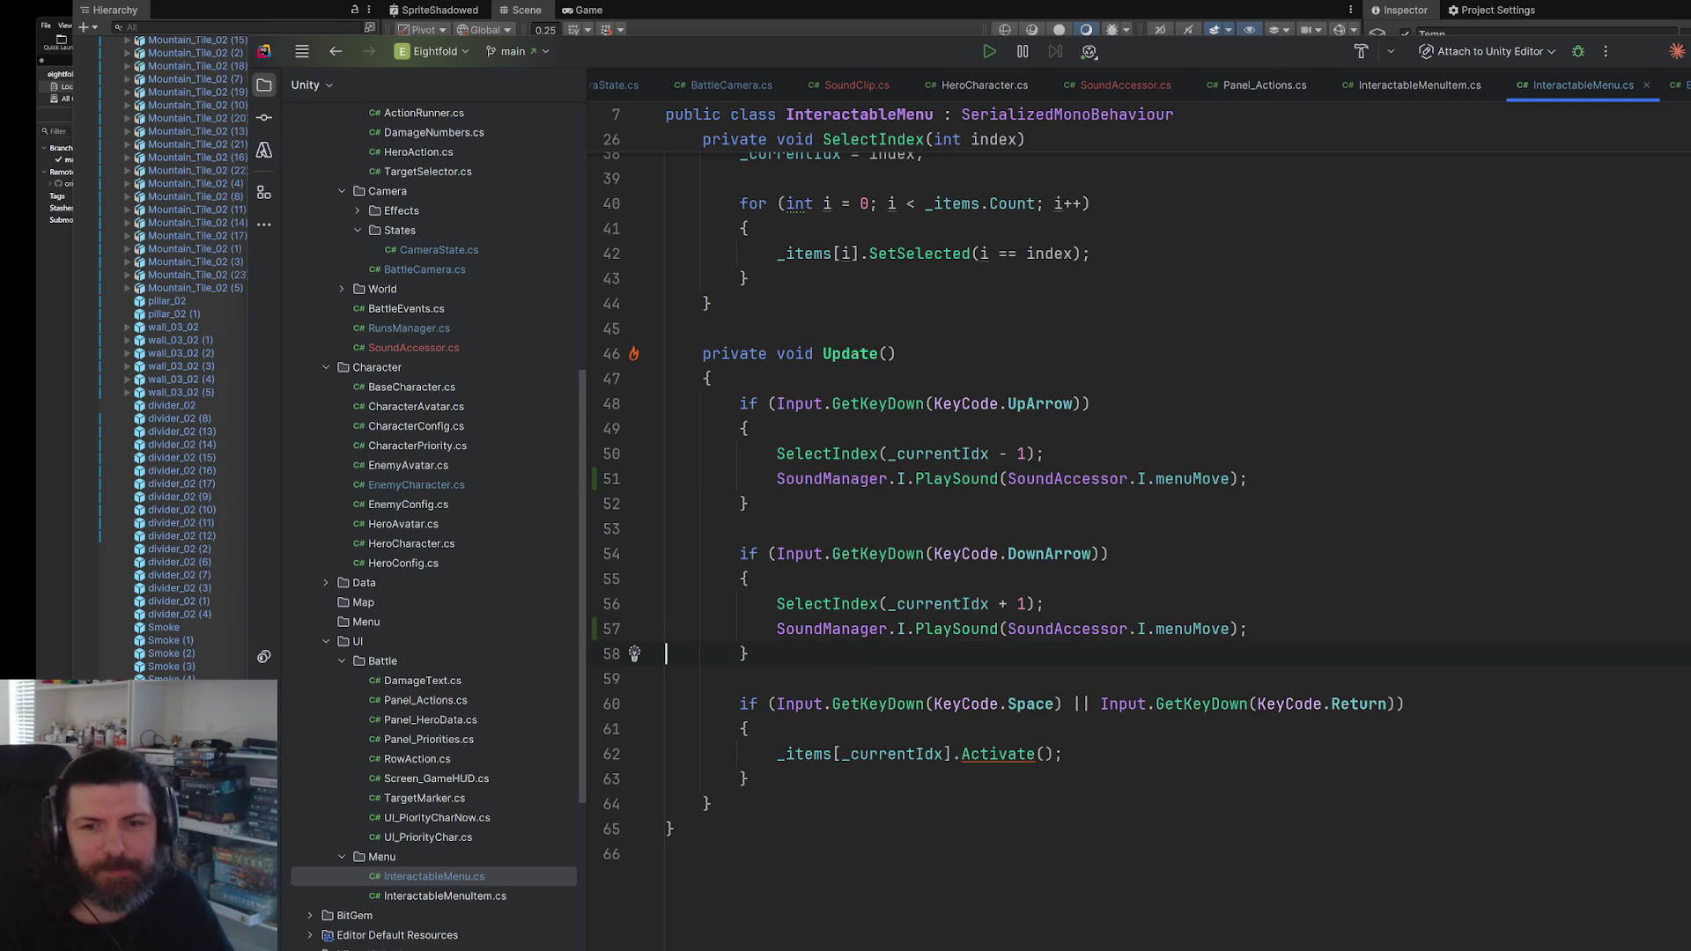
key("alt+Tab")
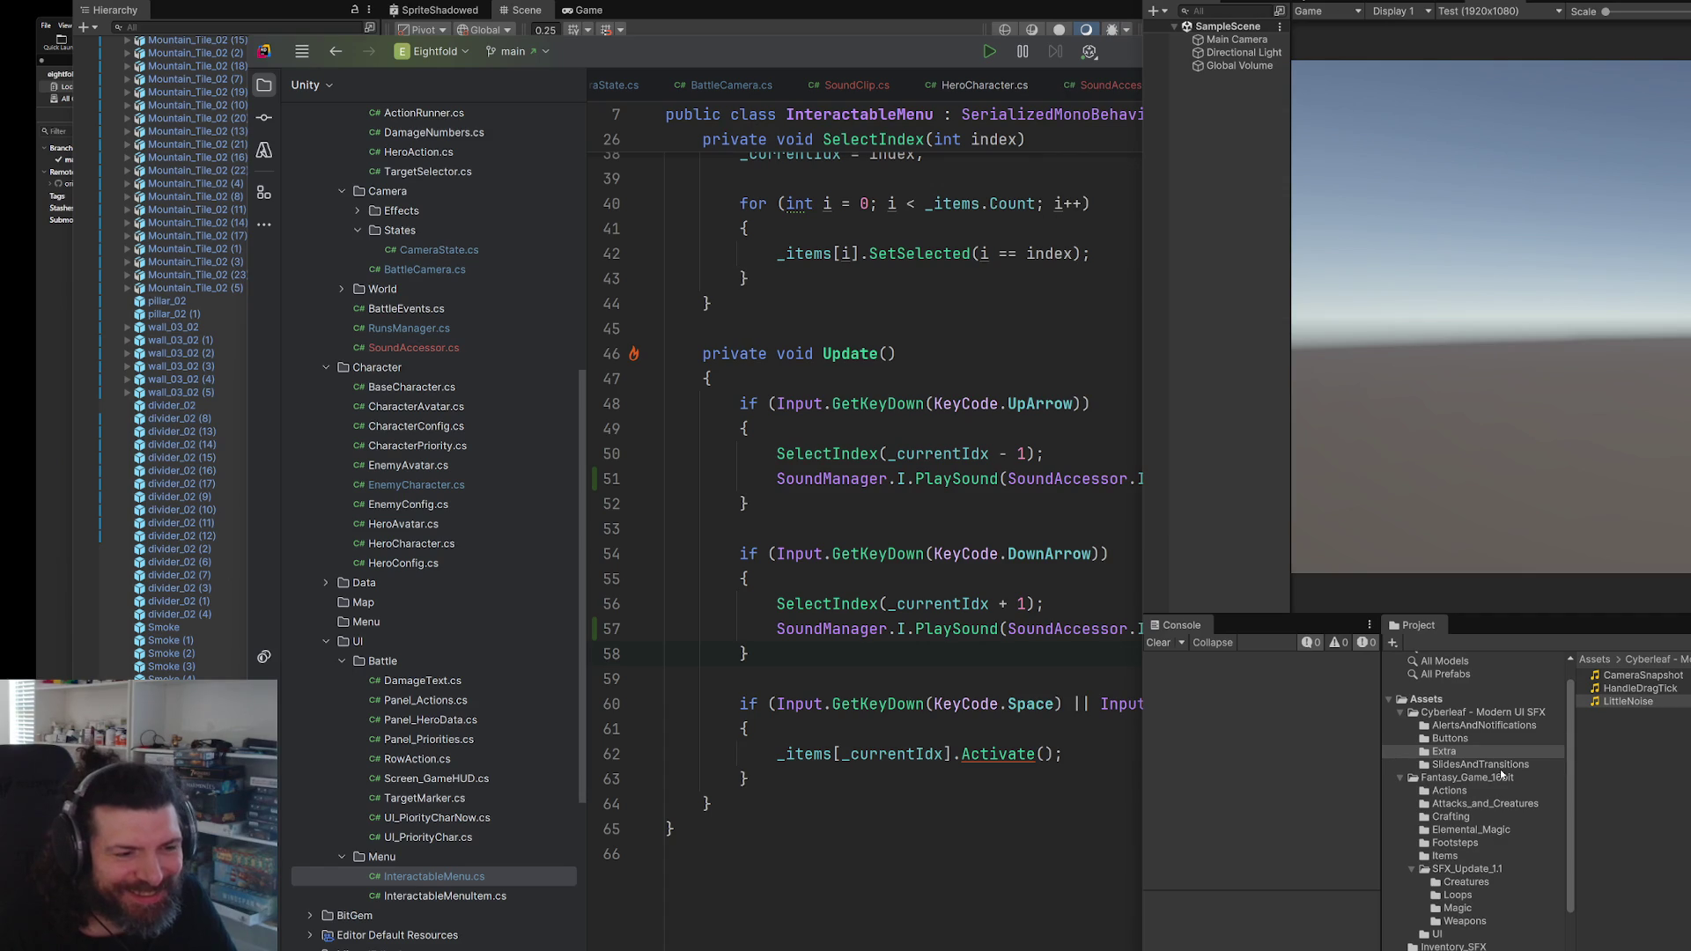
- Browse the SlidesAndTransitions, Fantasy_Game_16bit Actions and Items folders, previewing Minimize1 and an Items clip
left_click(1506, 765)
scroll(1676, 746, "down", 3)
left_click(1625, 775)
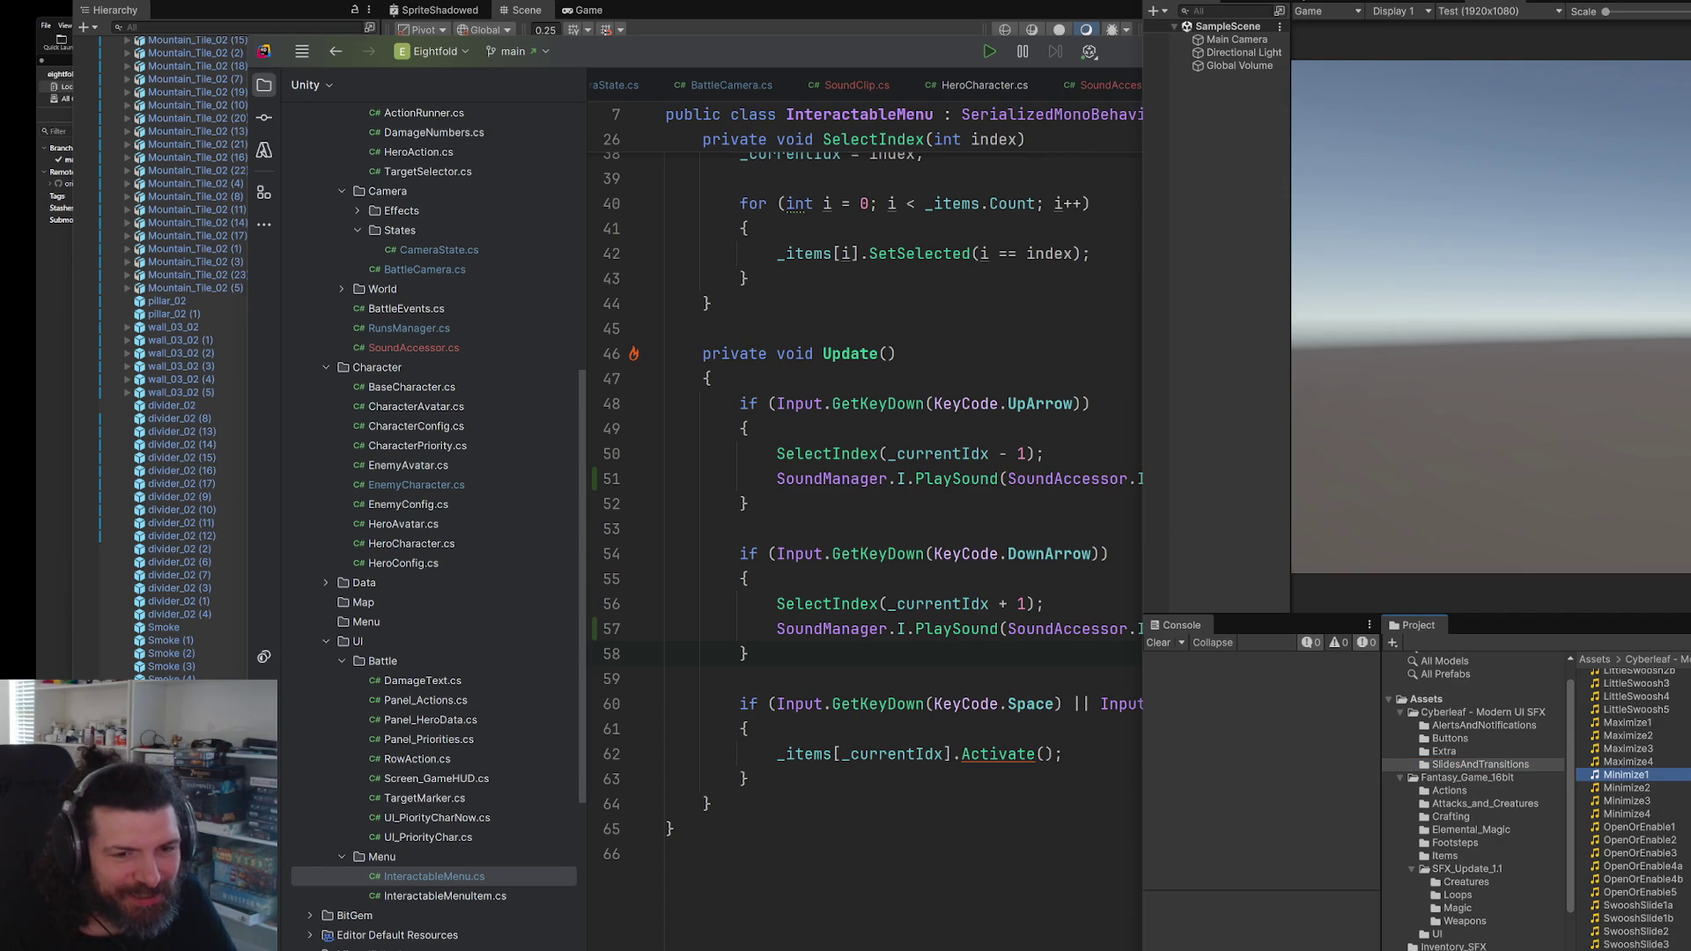
left_click(1509, 795)
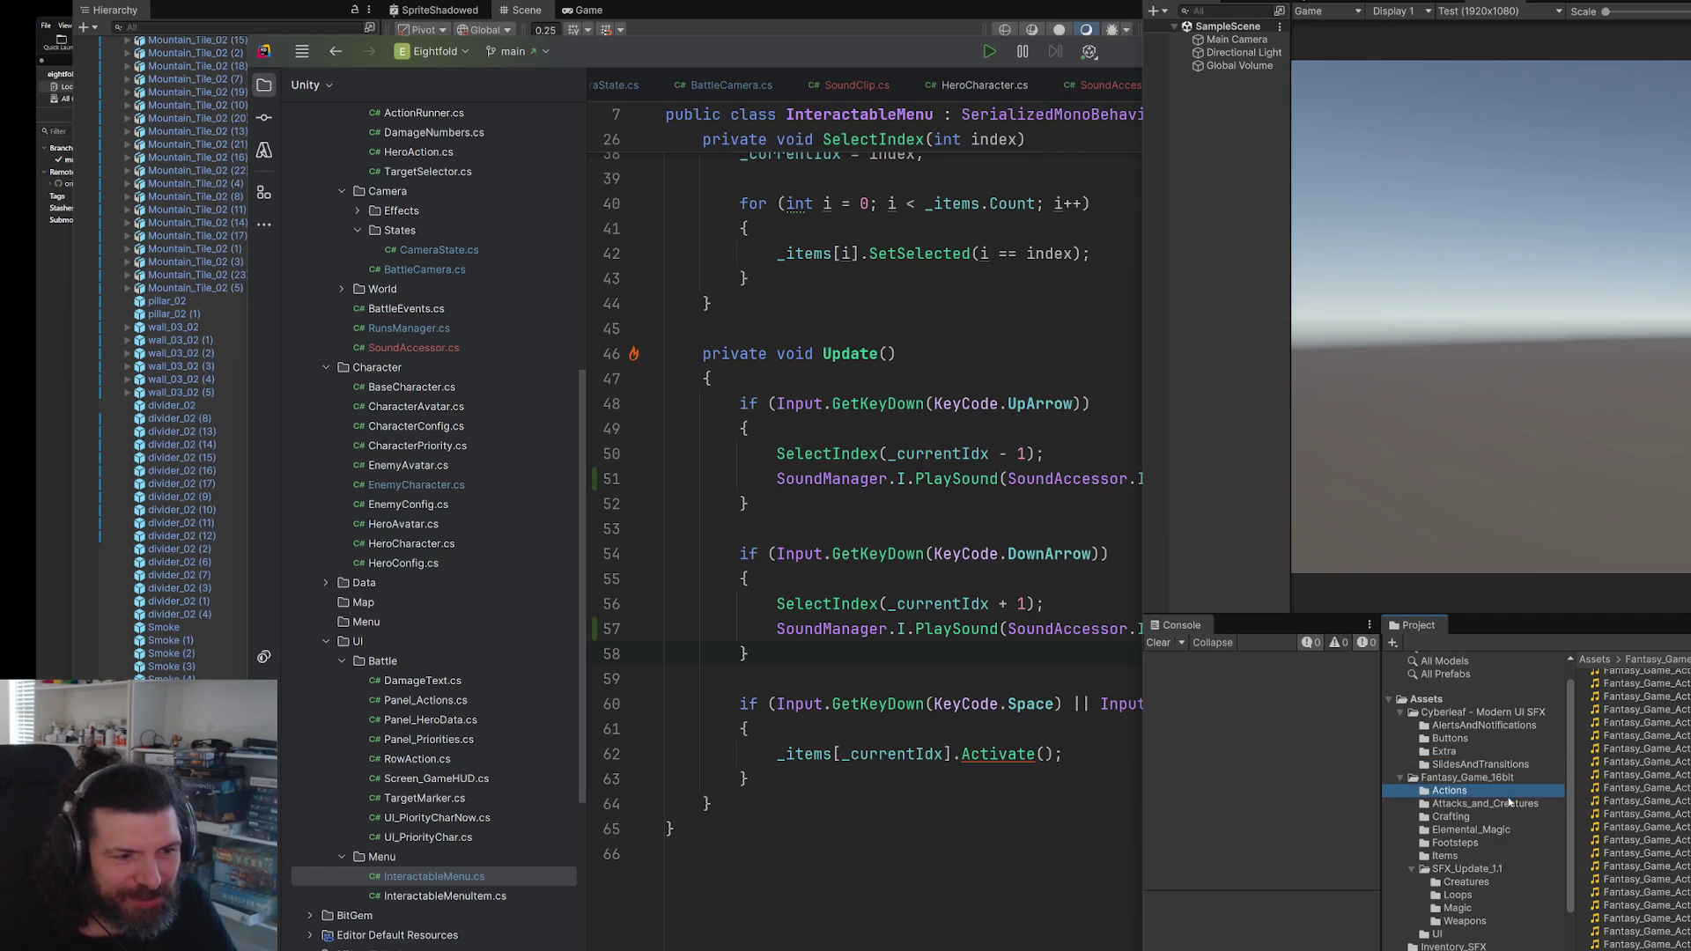
left_click(1474, 854)
left_click(1629, 709)
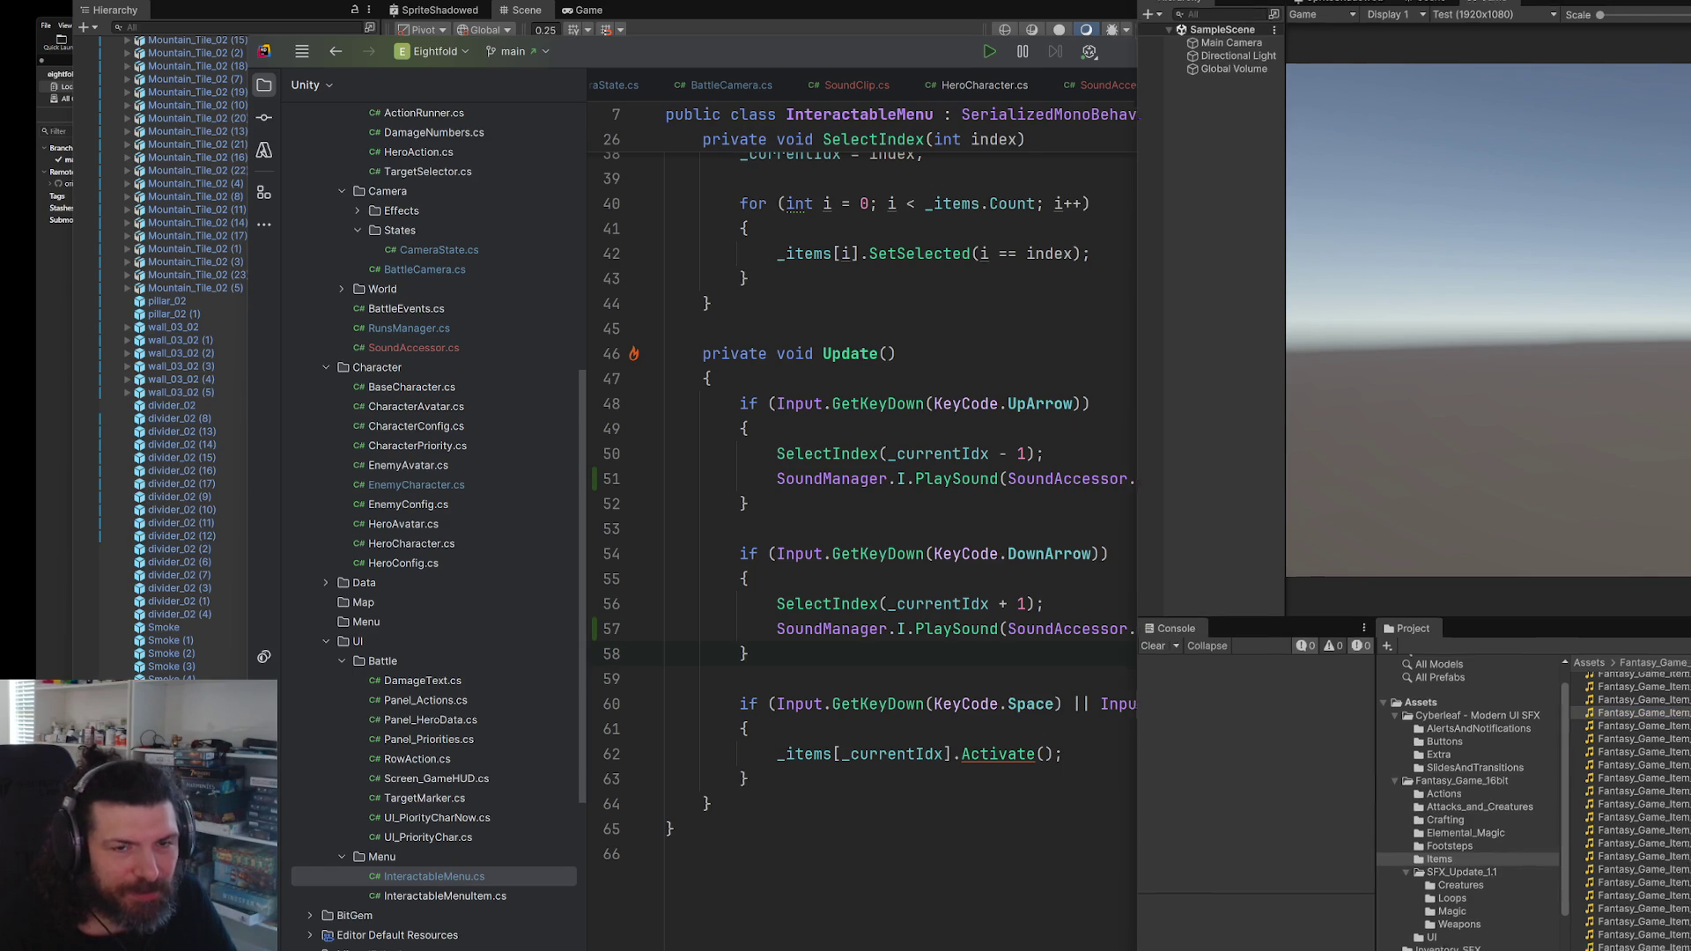
- Preview Items clips from Collect_Magic_K and Dark_Magic_A through Metal_Trap_B and Paper_Scroll_B
left_click(1541, 834)
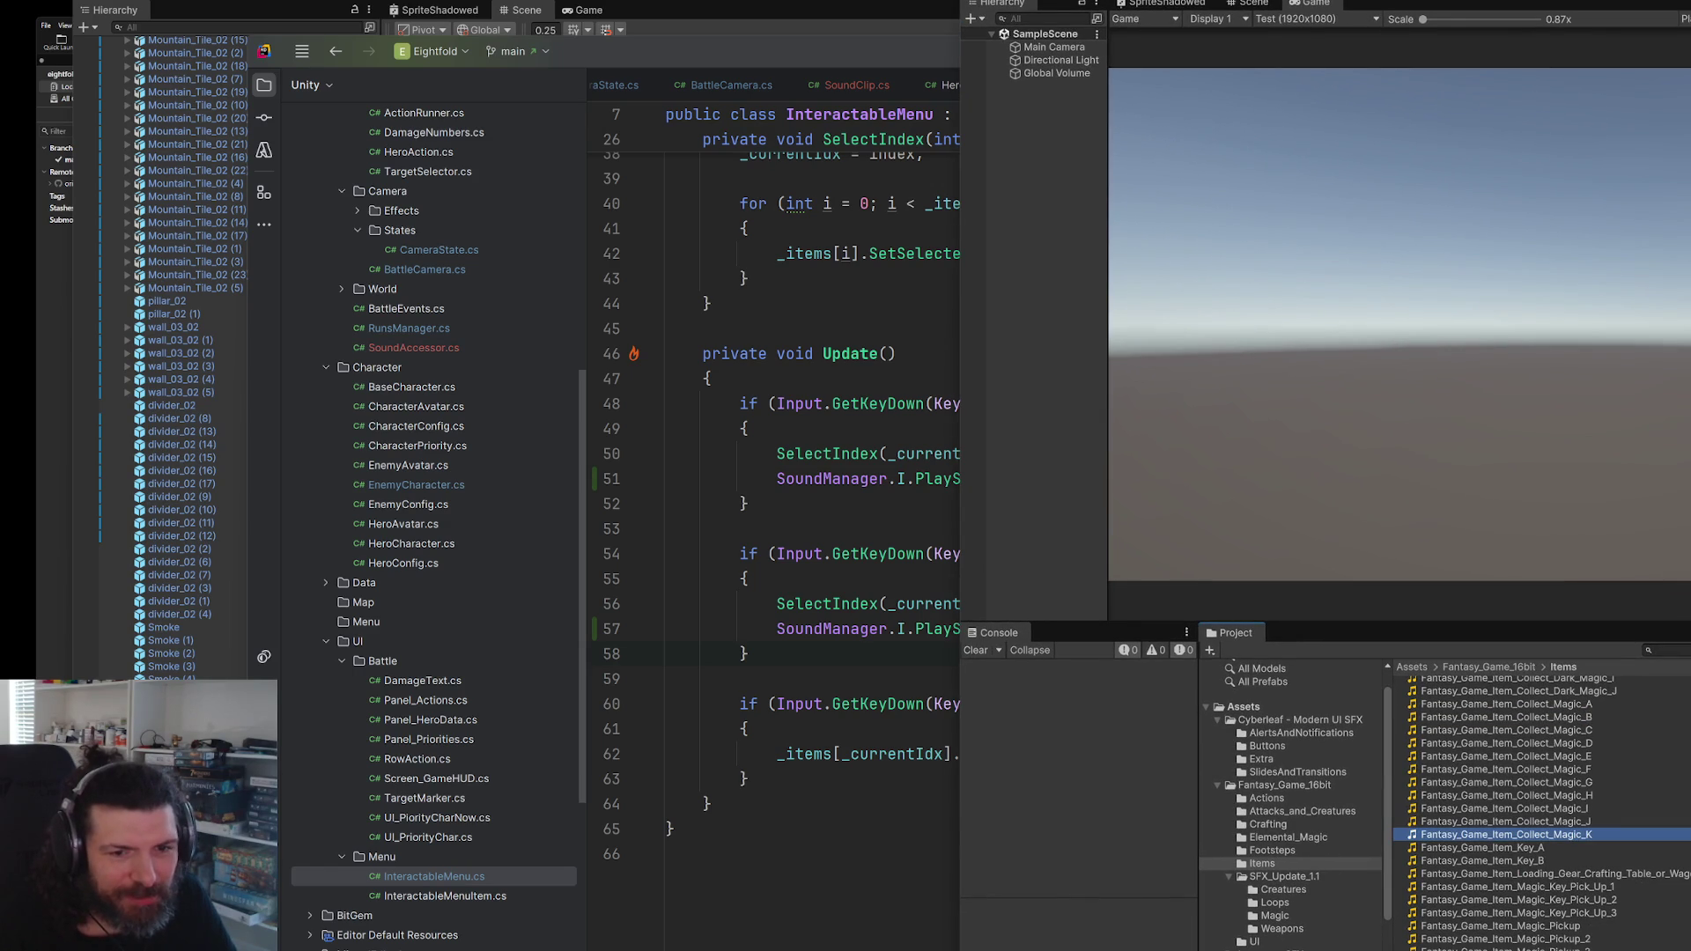
scroll(1541, 811, "up", 3)
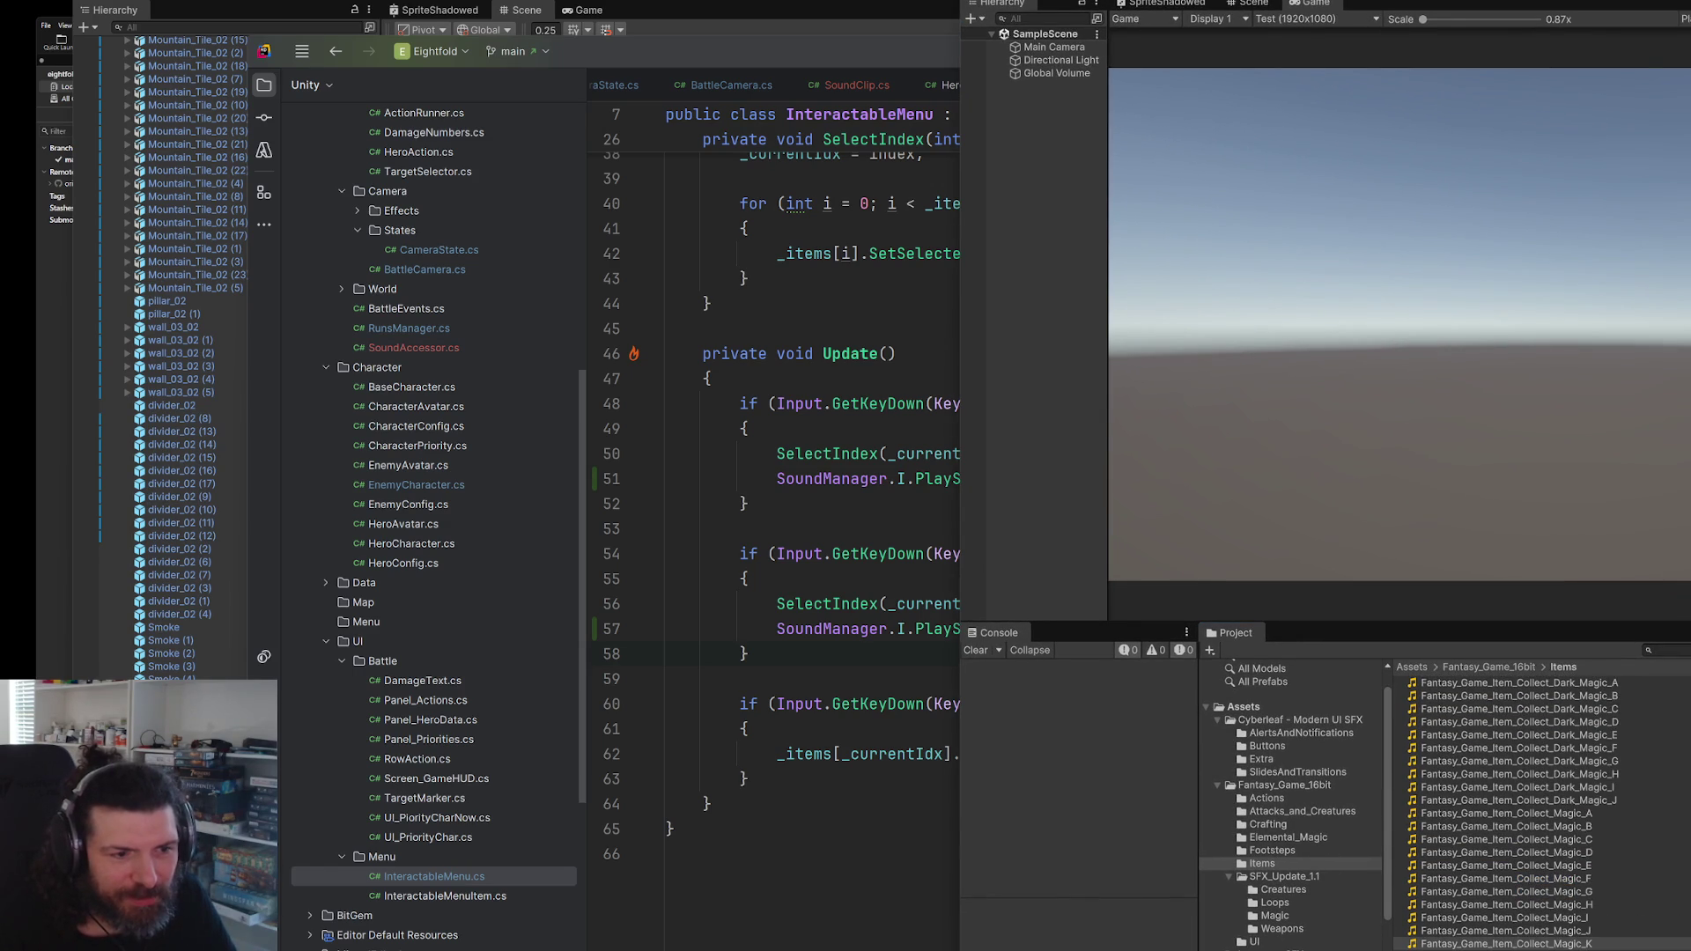
left_click(1613, 686)
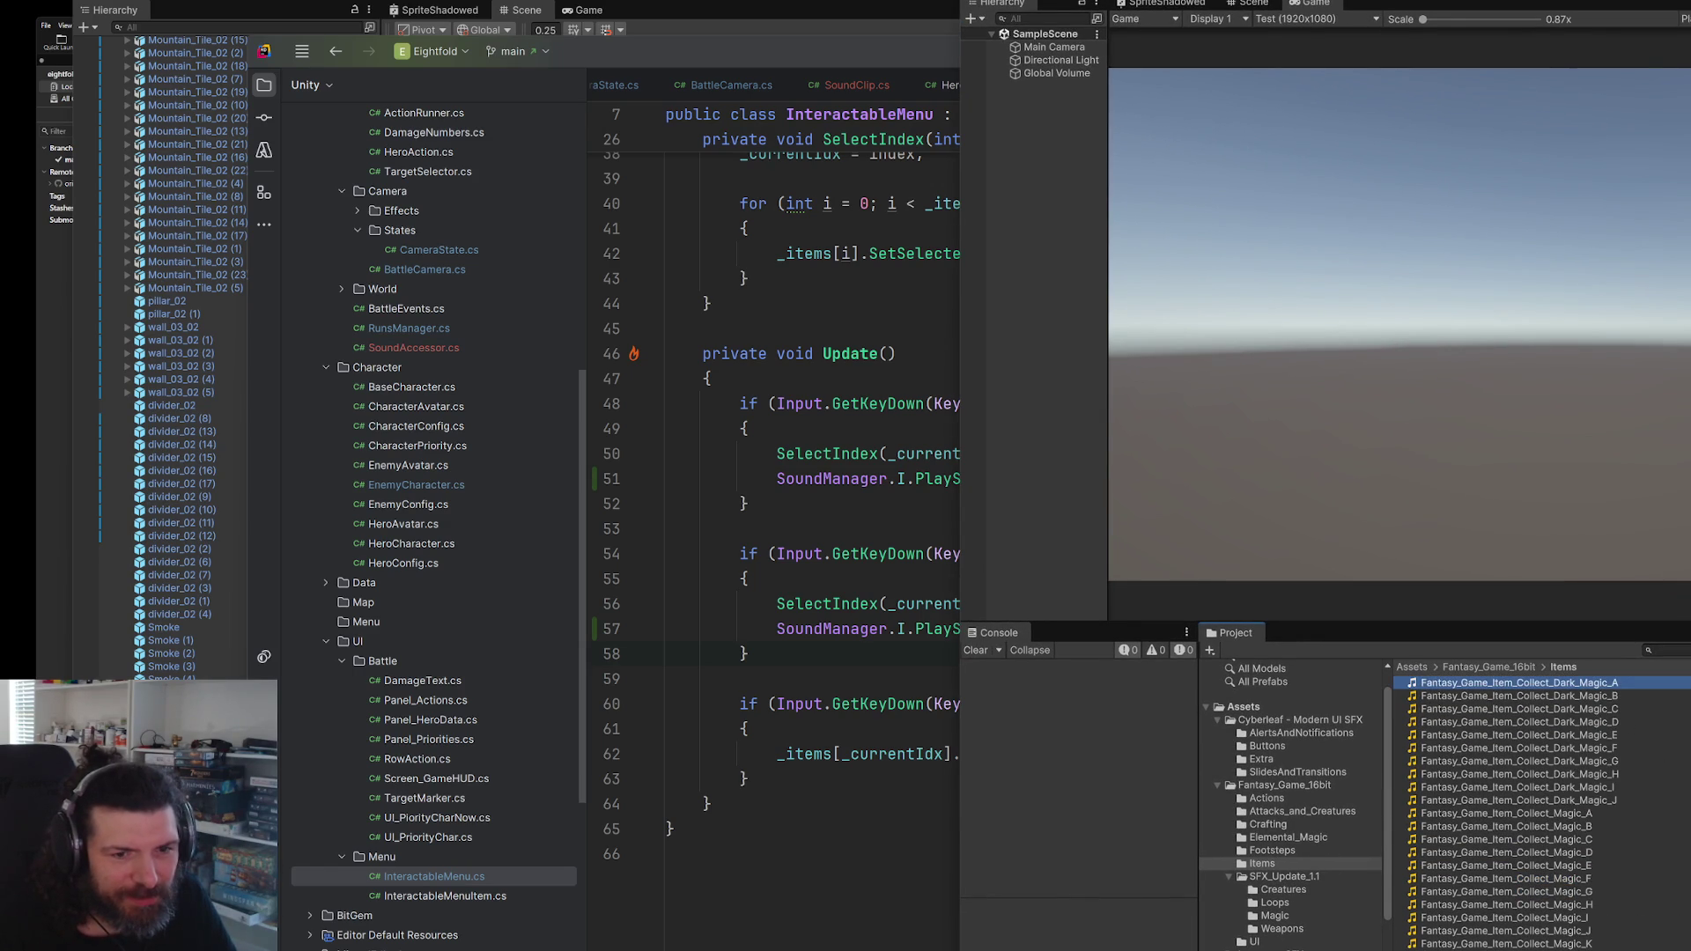
left_click(1591, 814)
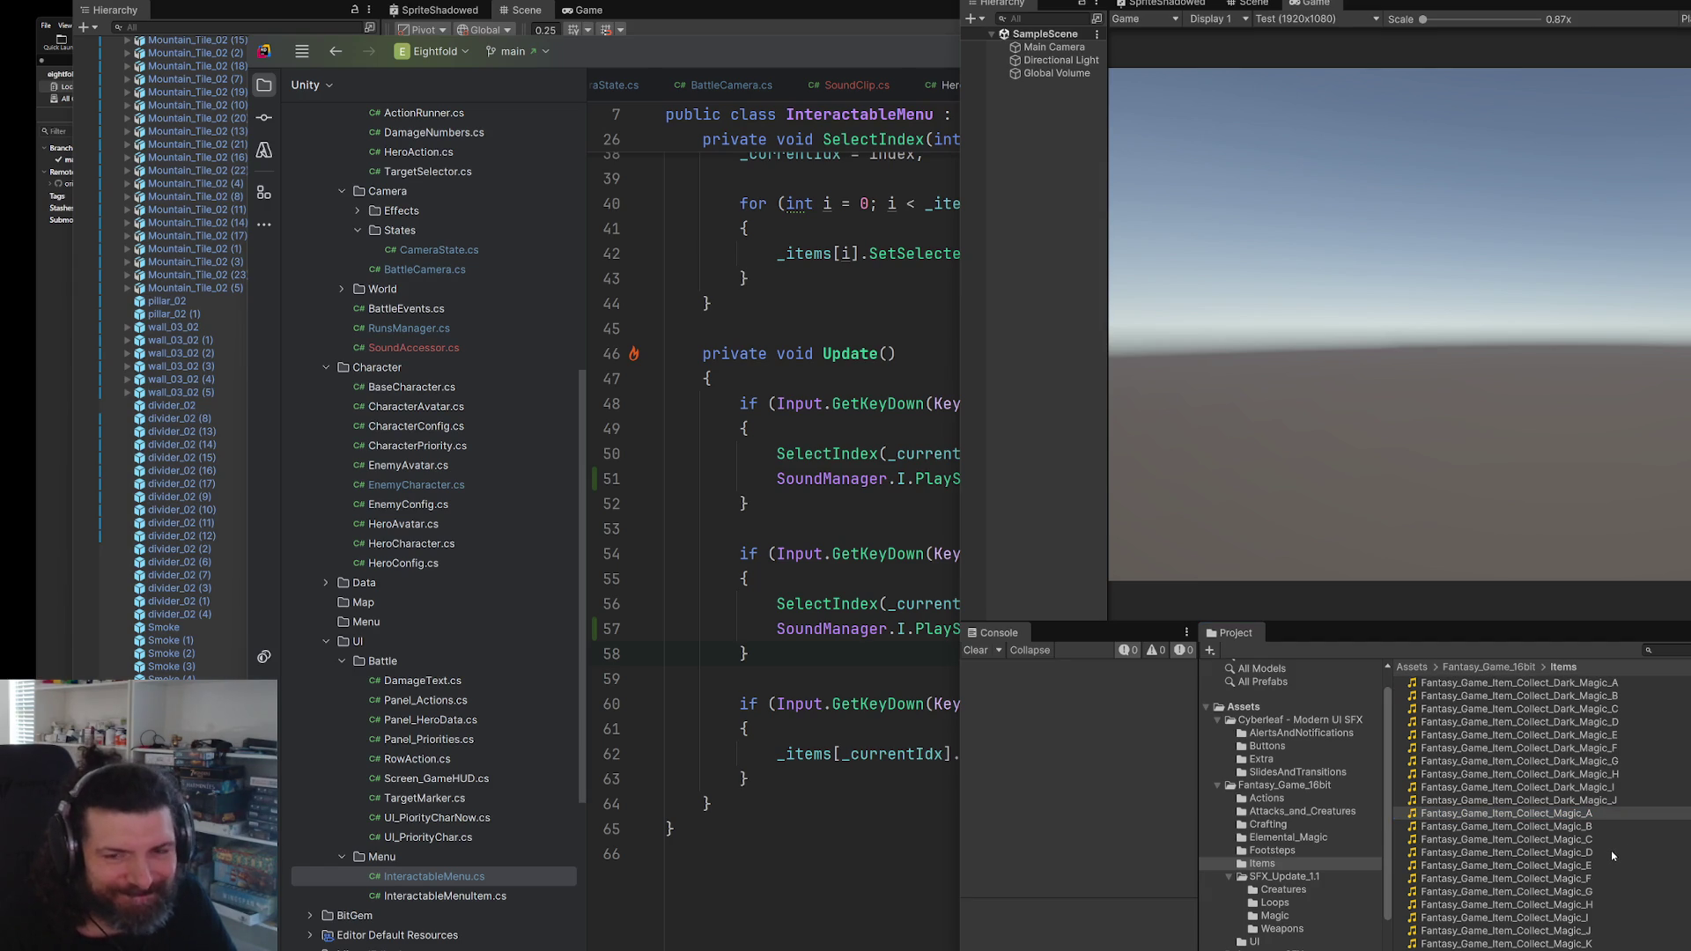
scroll(1610, 851, "down", 4)
left_click(1515, 824)
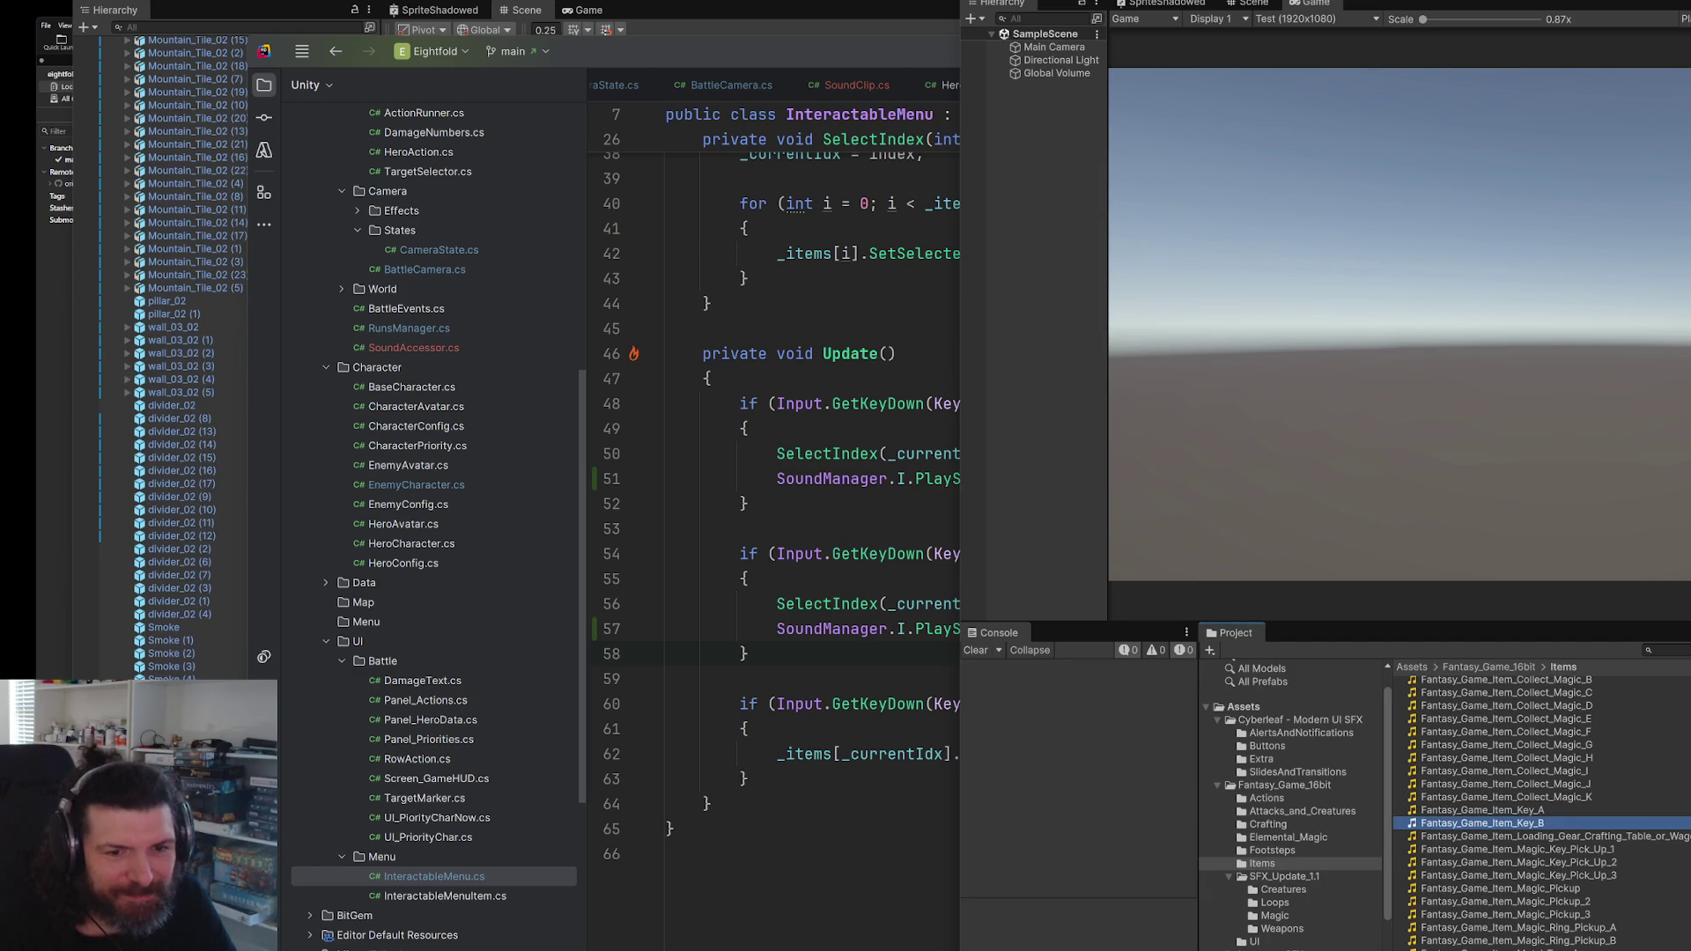
left_click(1656, 849)
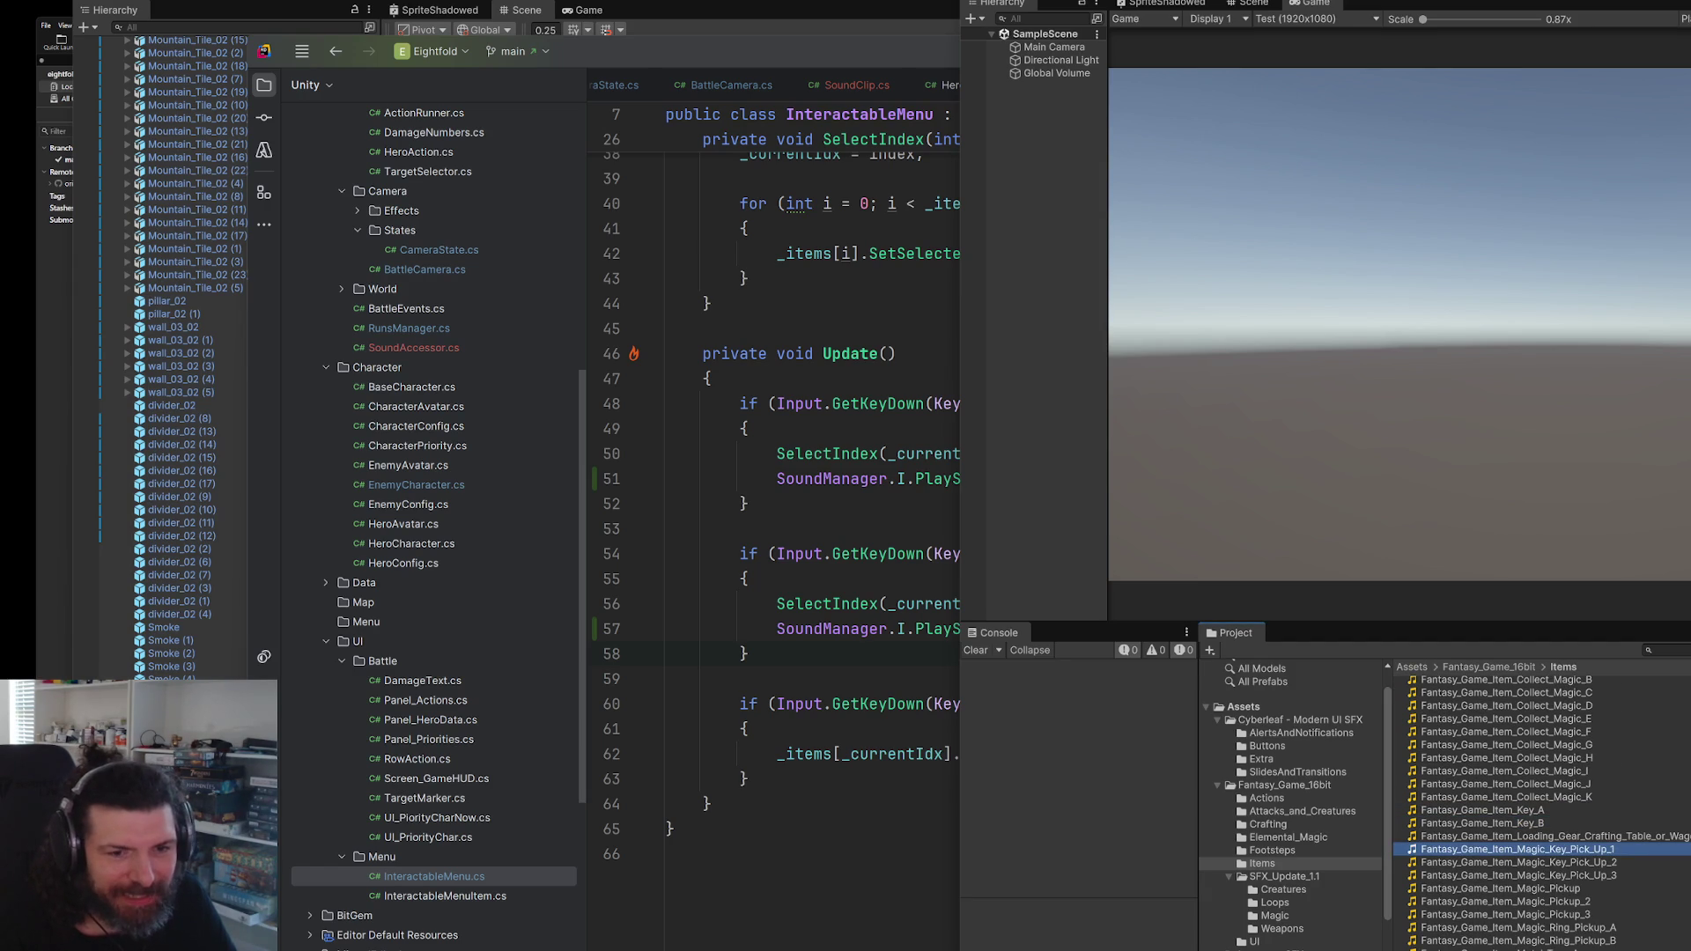
scroll(1664, 888, "down", 3)
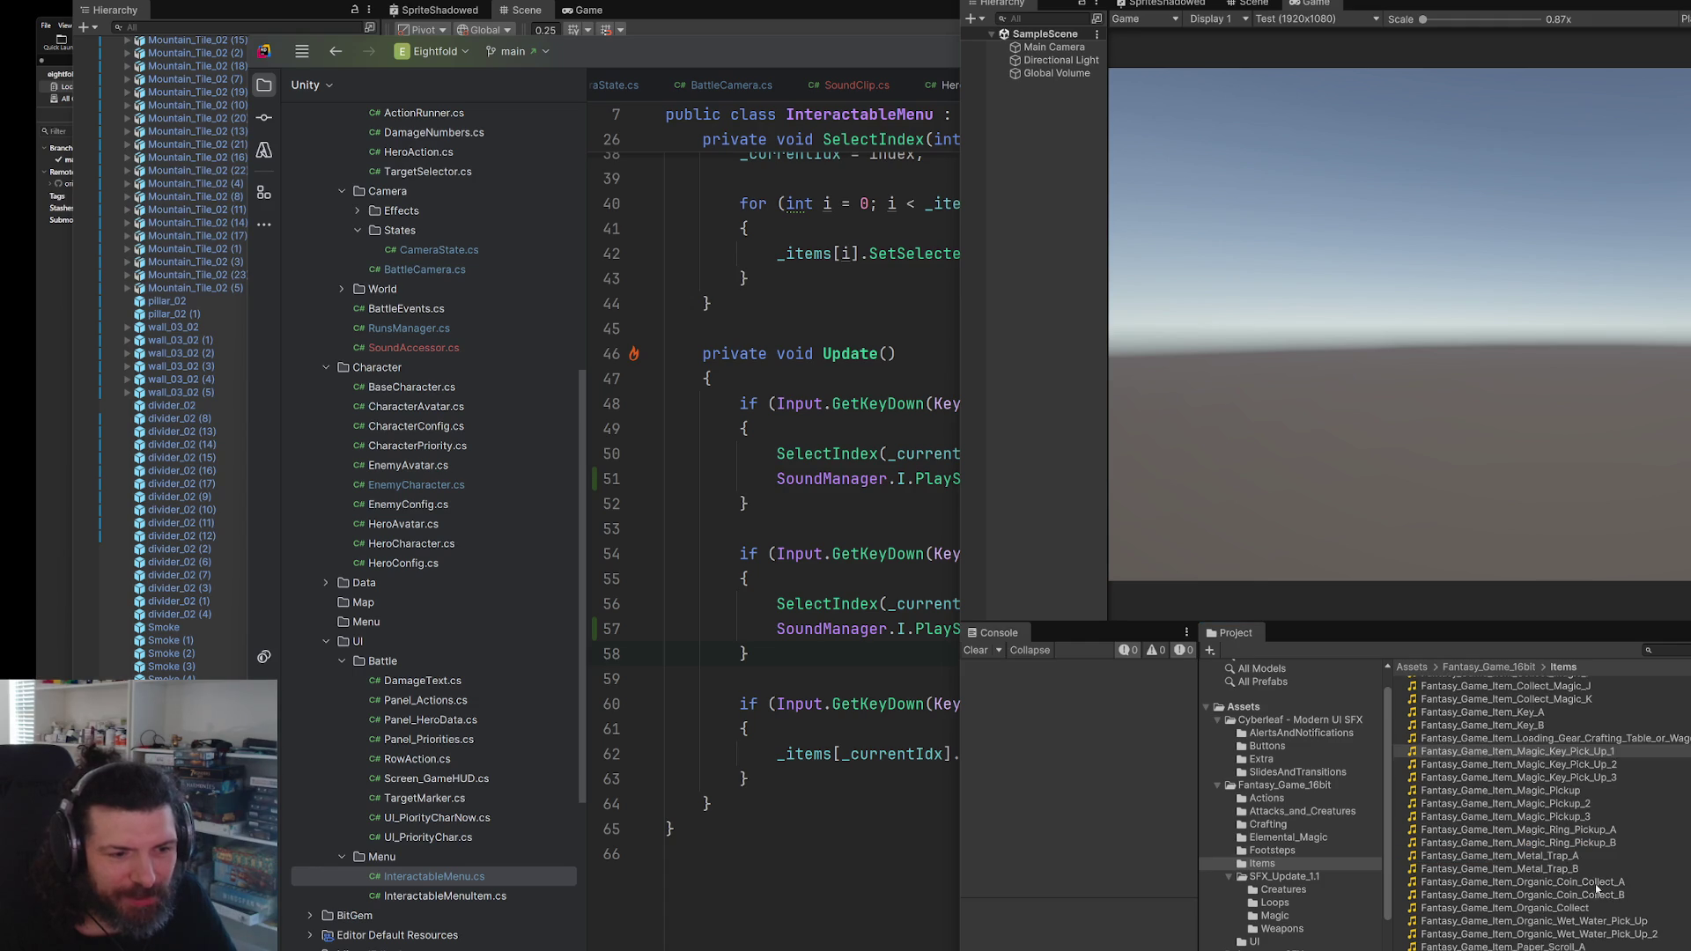
left_click(1591, 869)
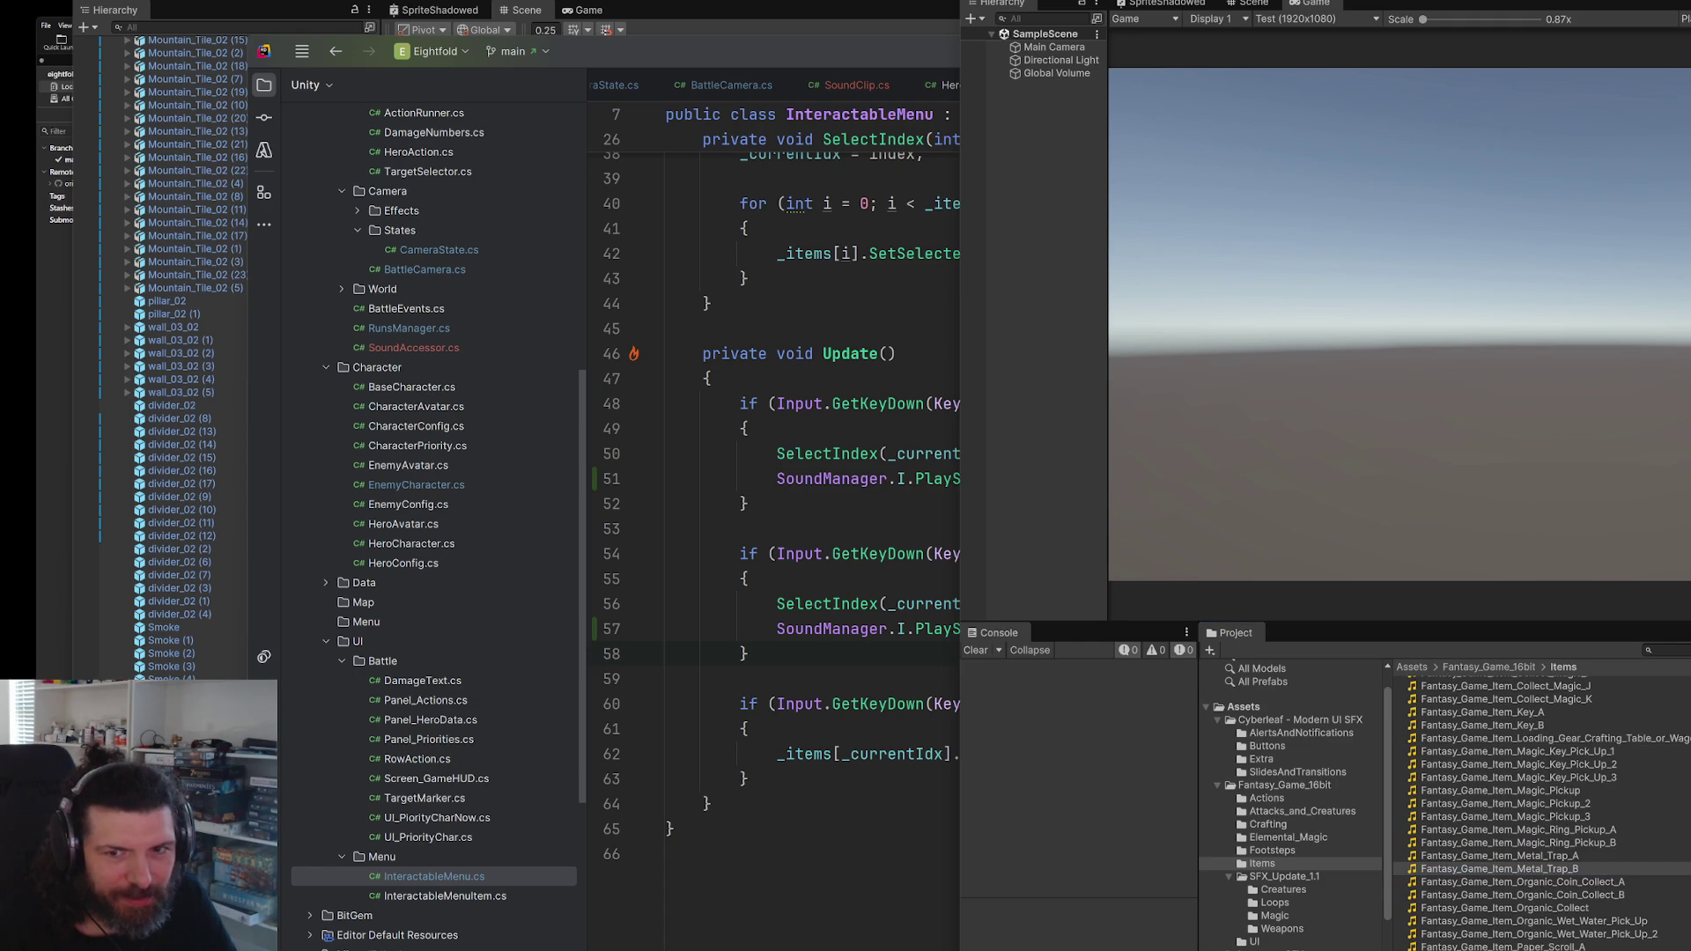
scroll(1590, 869, "down", 3)
left_click(1590, 863)
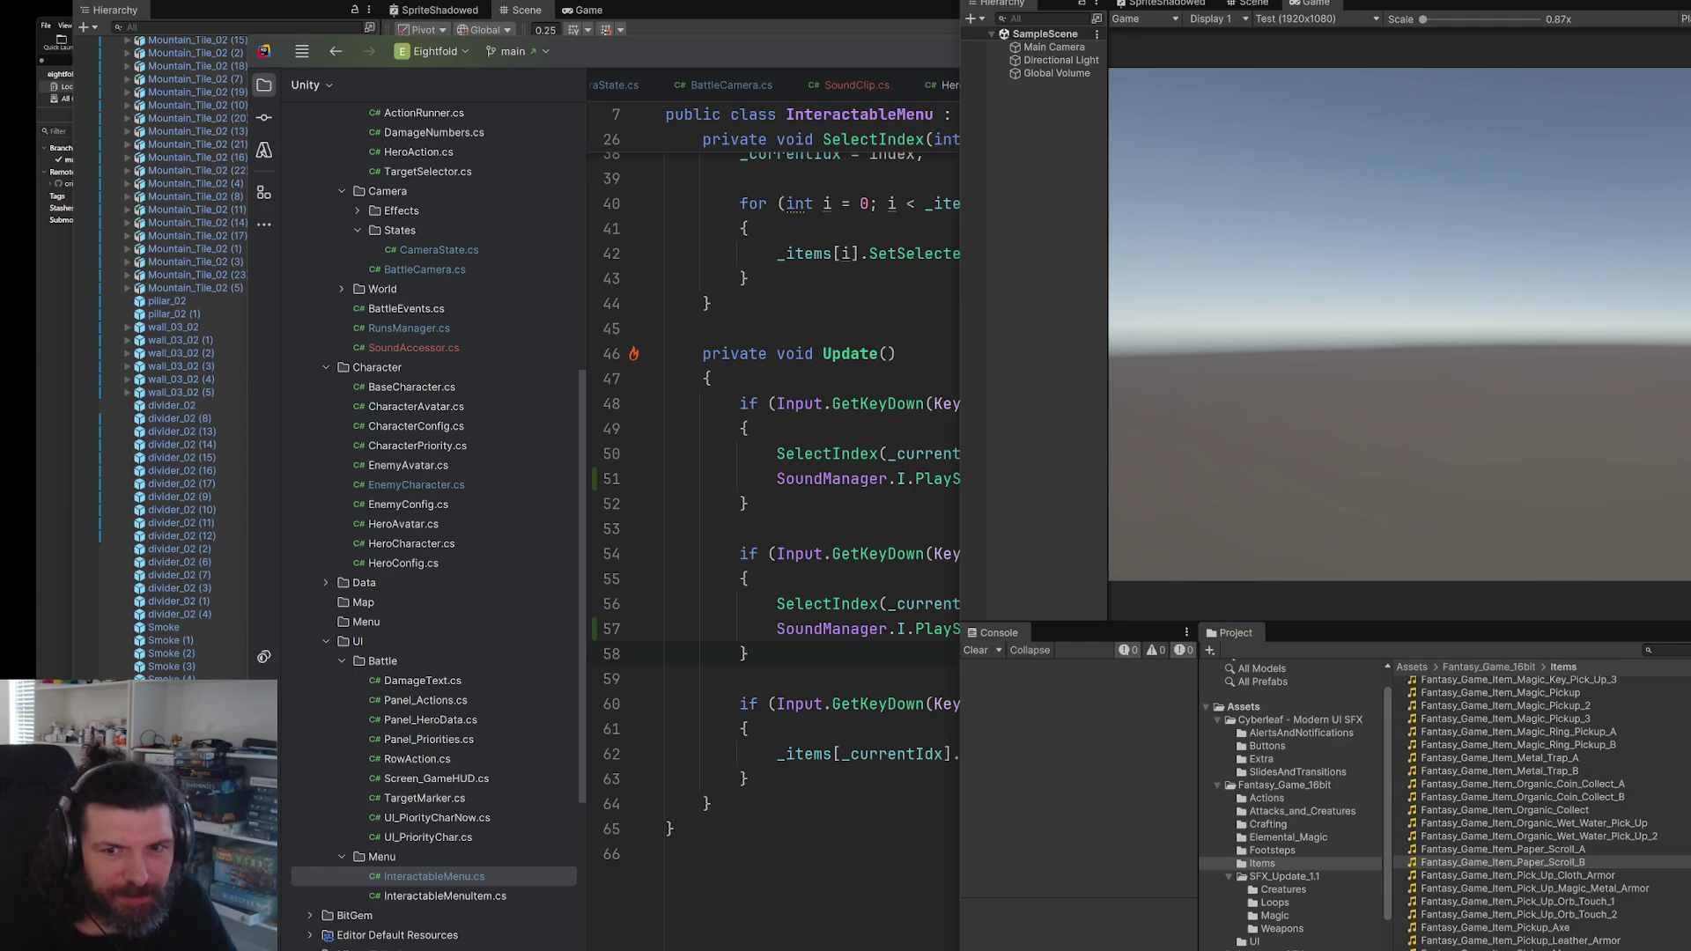
- Preview Leather_Armor, Potion_Bottles_A, Ring_Pickup_A/B, Totem_Scroll_C, Organic_Collect and Magic_Ring_Pickup_A clips
scroll(1541, 811, "down", 3)
left_click(1521, 842)
scroll(1649, 883, "down", 1)
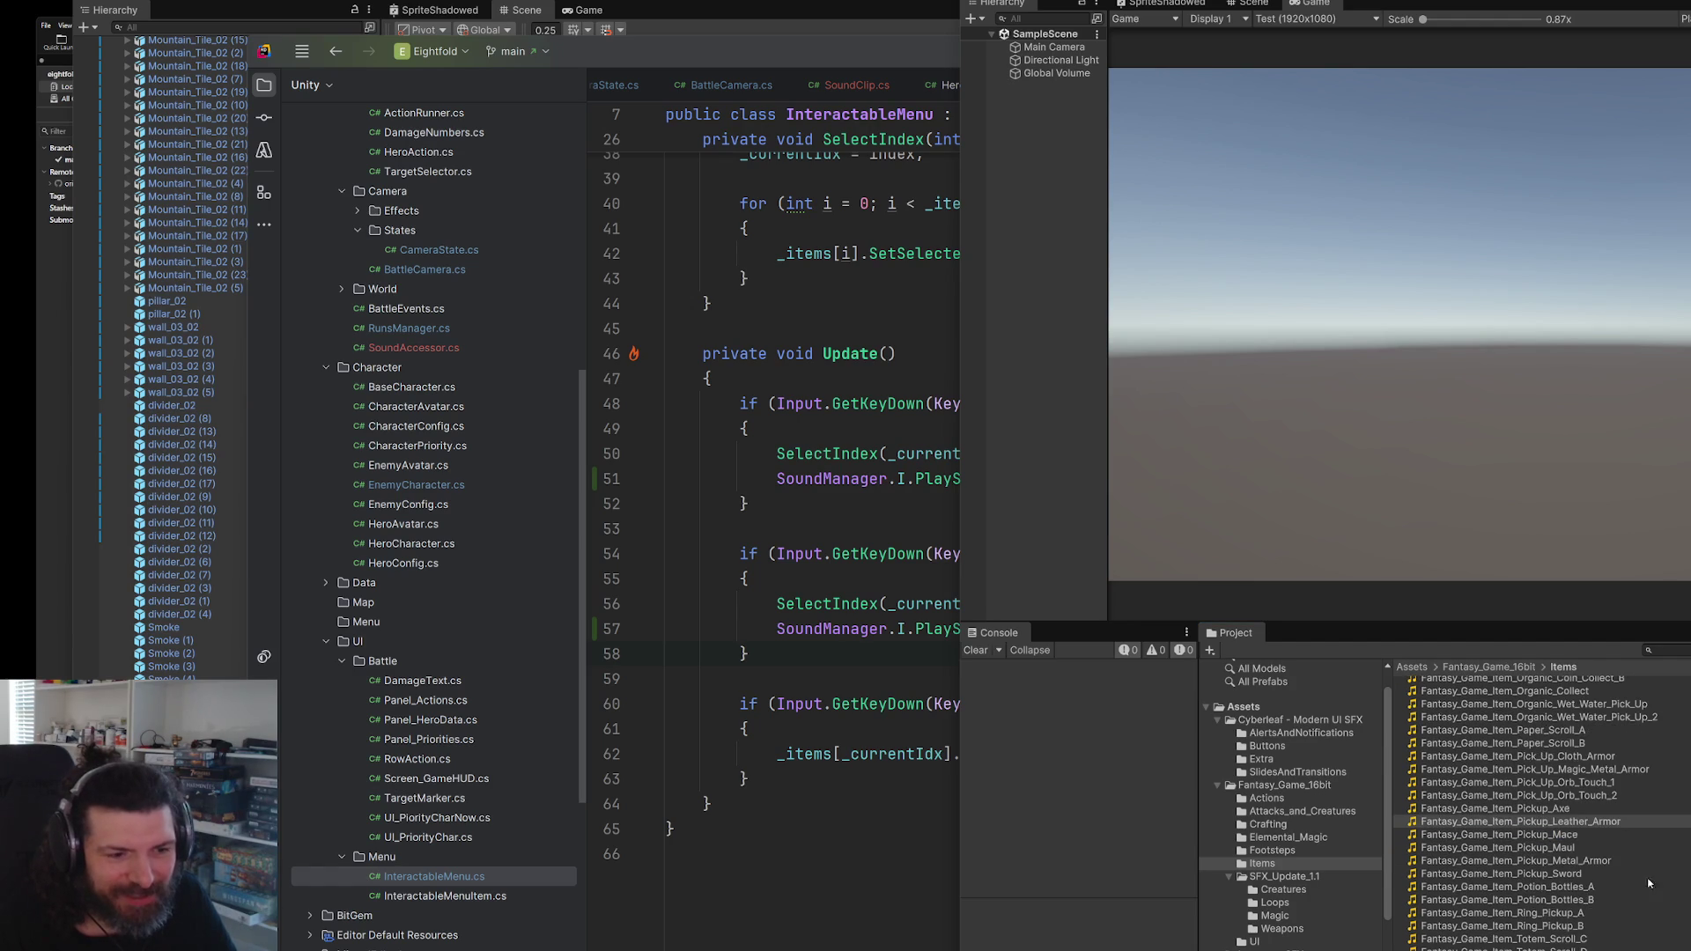
left_click(1589, 889)
left_click(1589, 915)
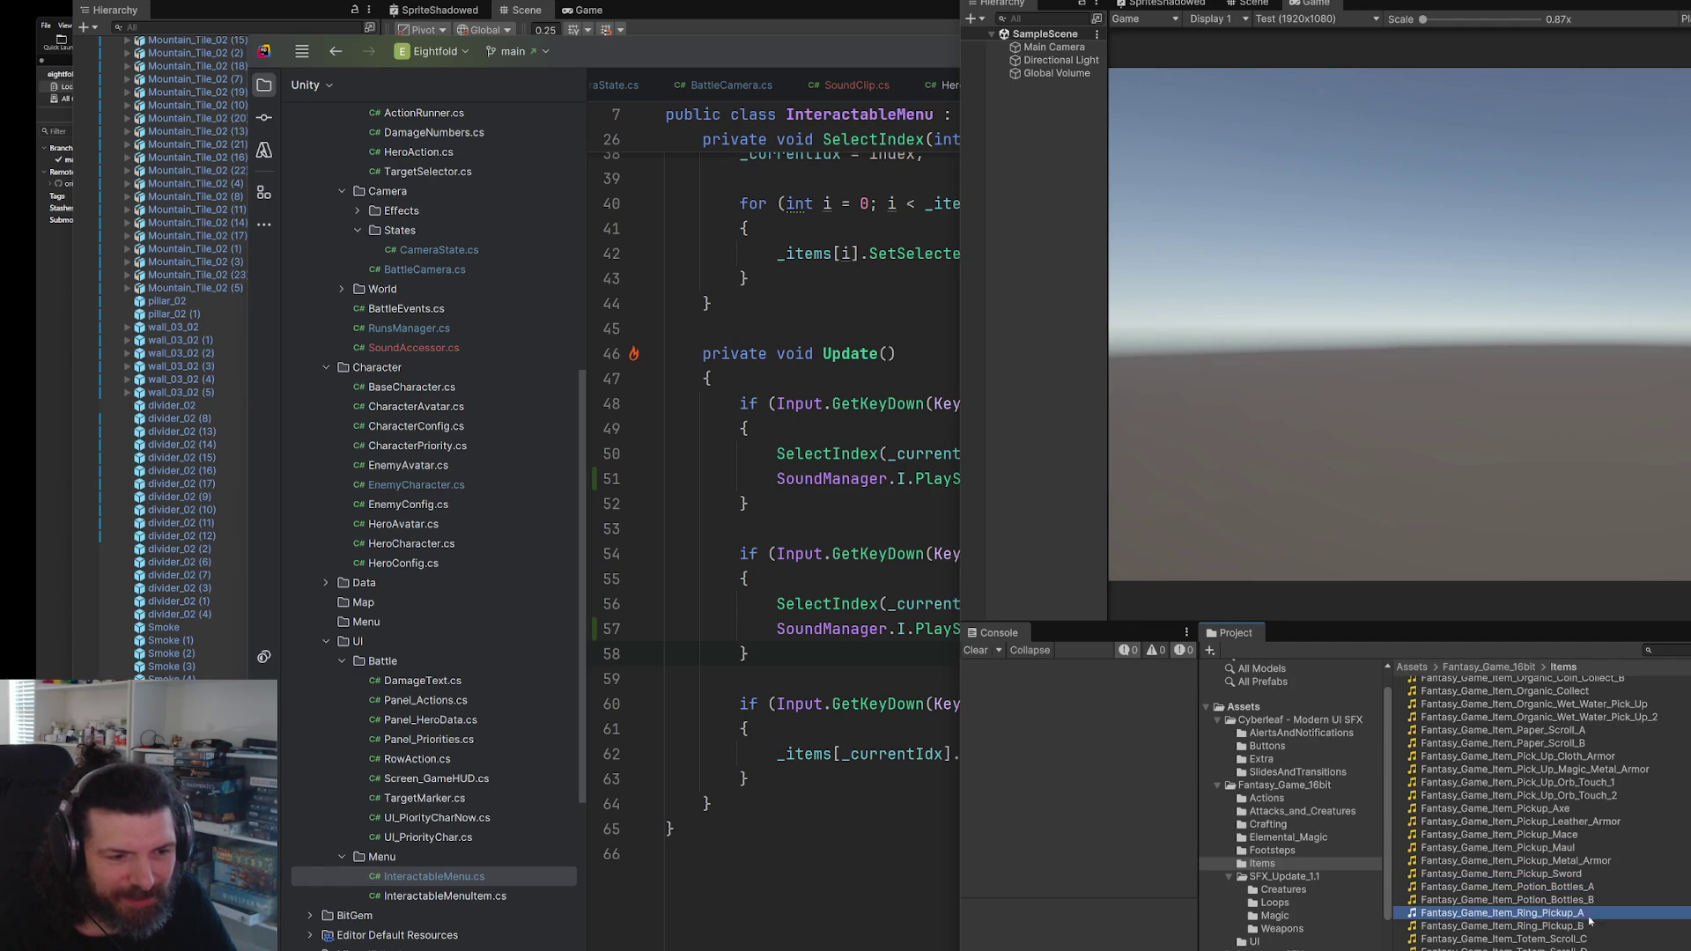
left_click(1634, 926)
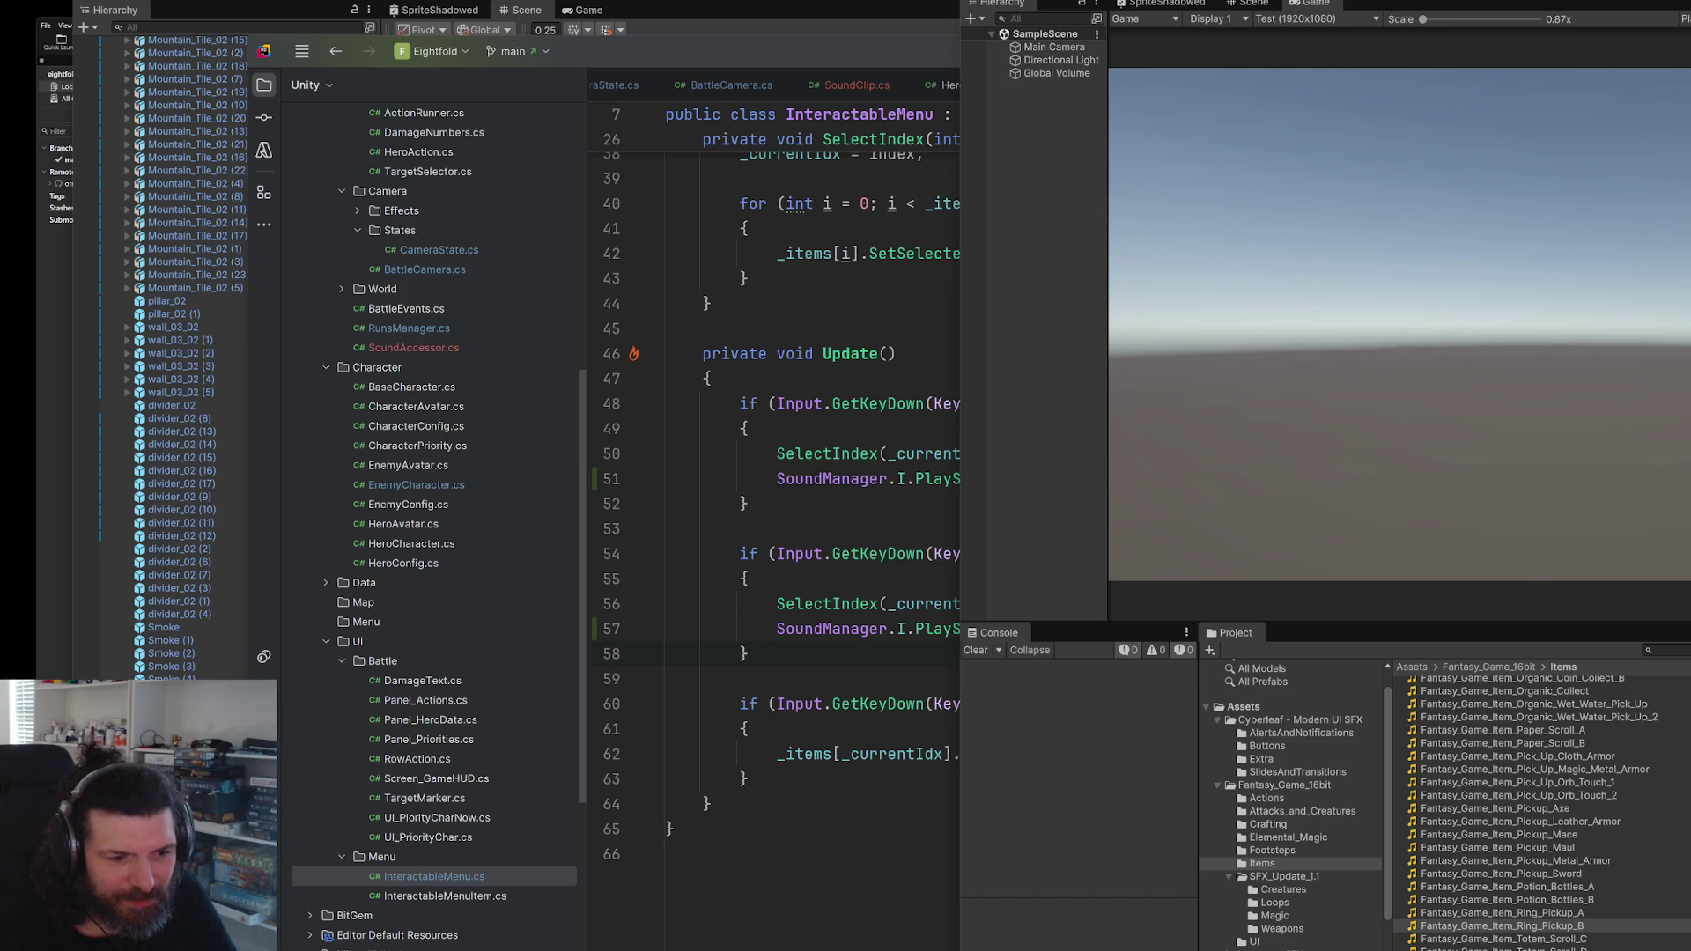
left_click(1626, 940)
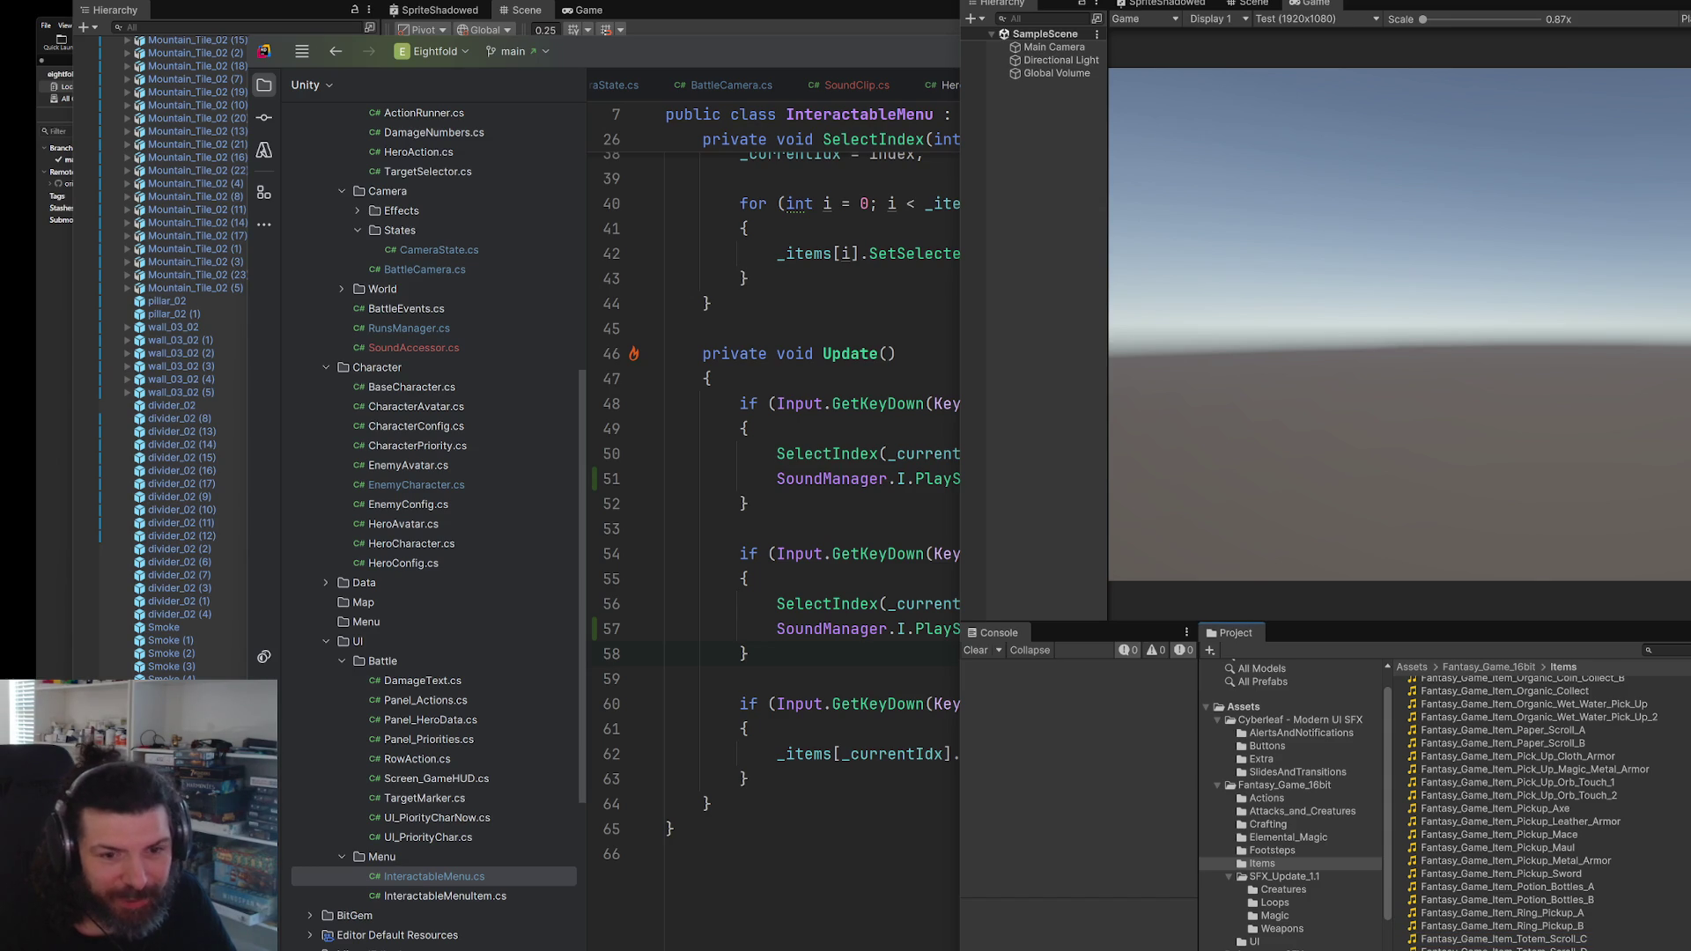
scroll(1675, 904, "up", 3)
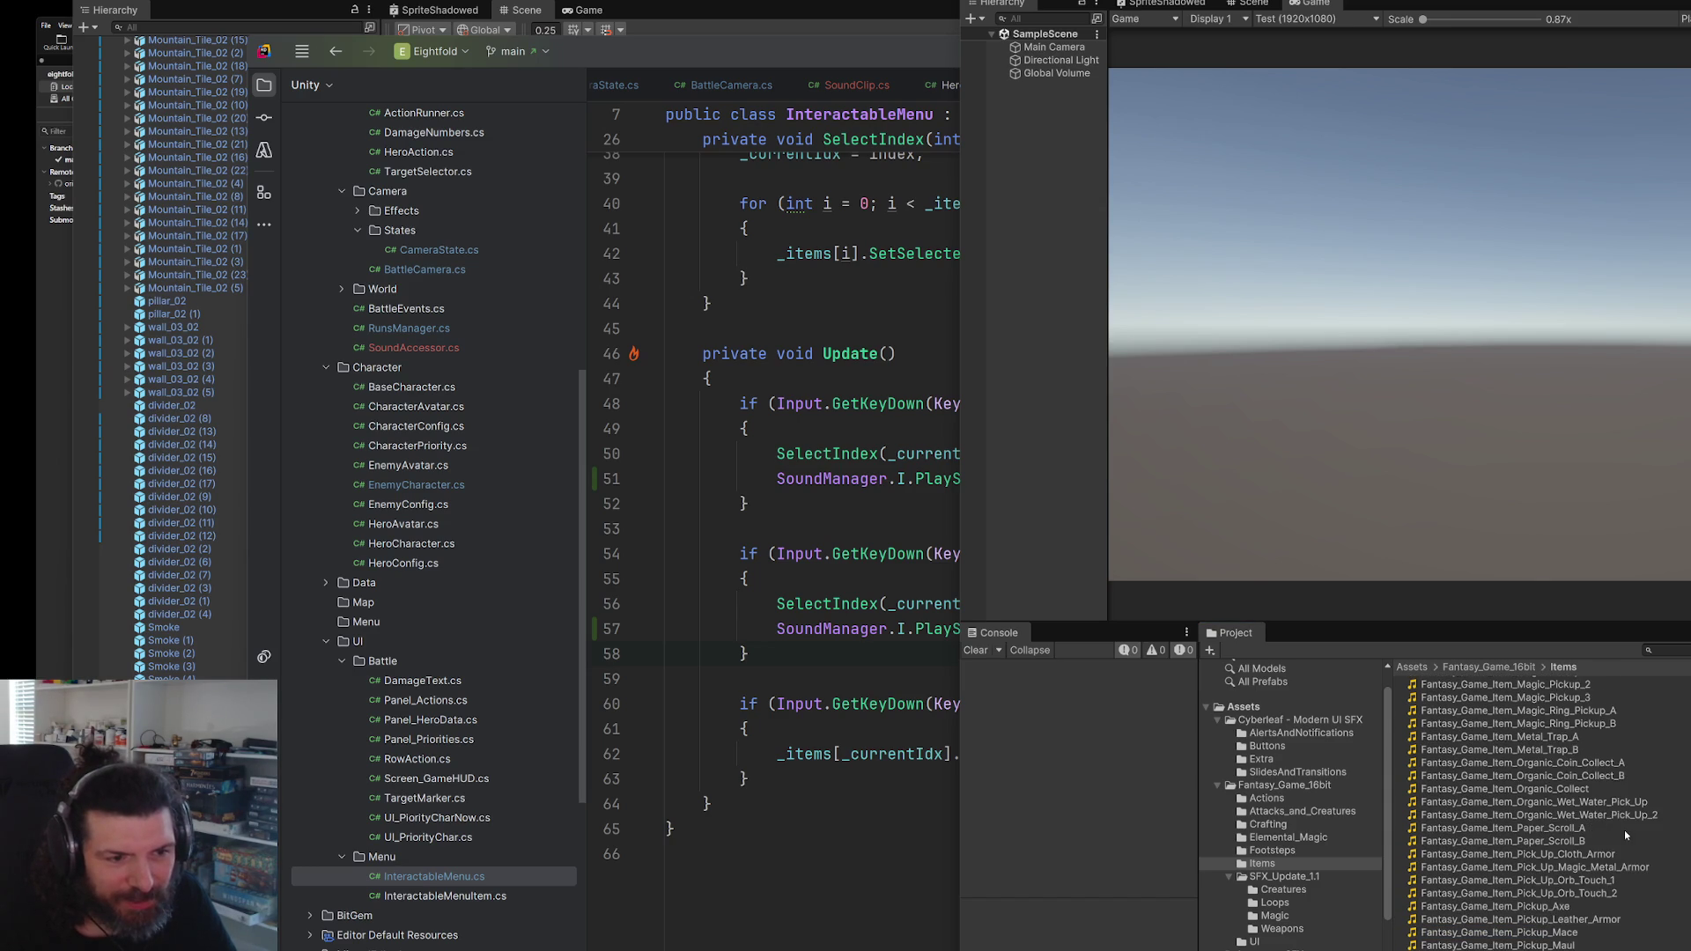
left_click(1586, 791)
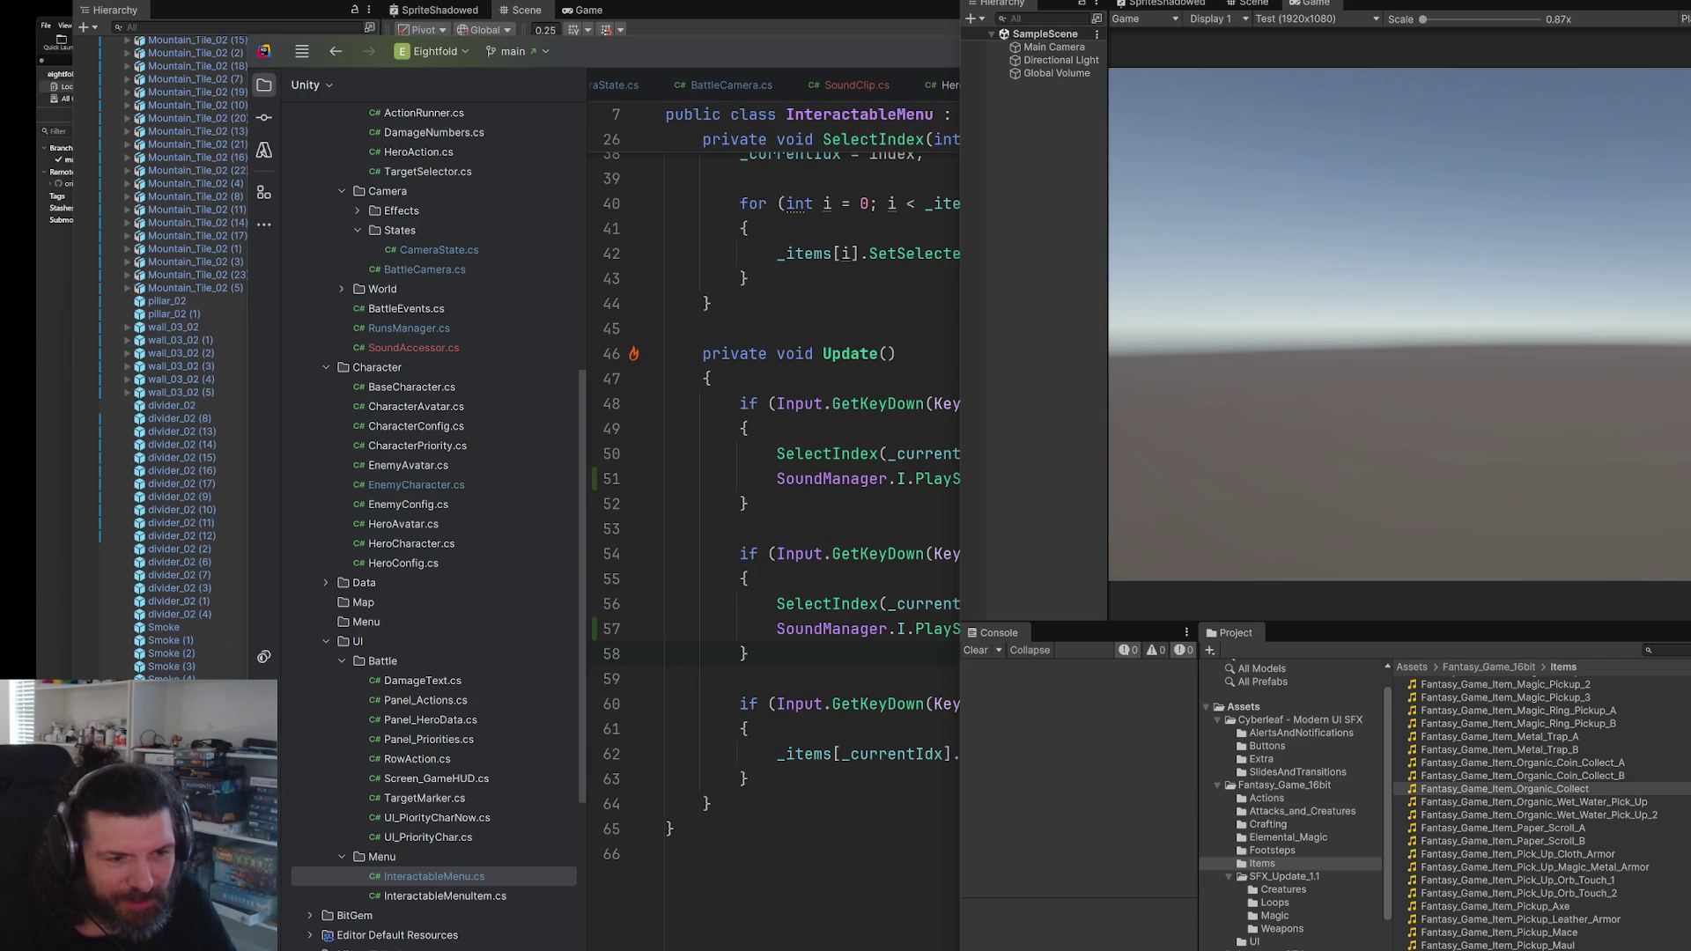
scroll(1647, 858, "up", 2)
left_click(1611, 760)
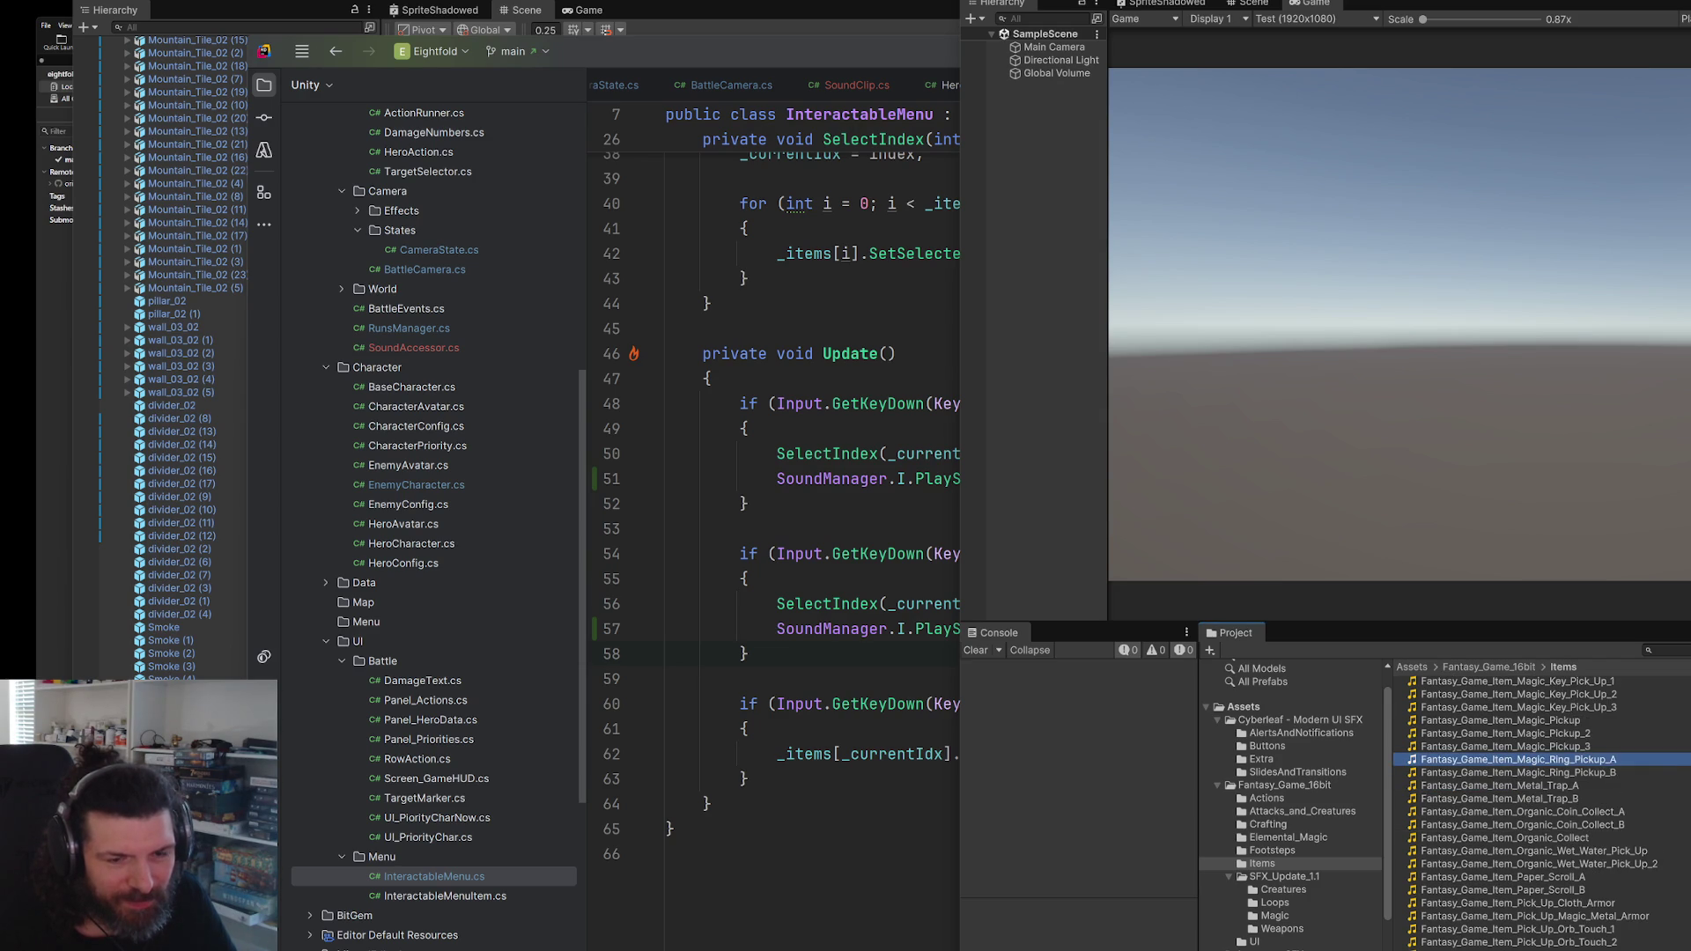
- Preview Fantasy_Game_Item_Magic_Ring_Pickup_B while switching between windows
key("alt+Tab")
left_click(1612, 772)
key("alt+Tab")
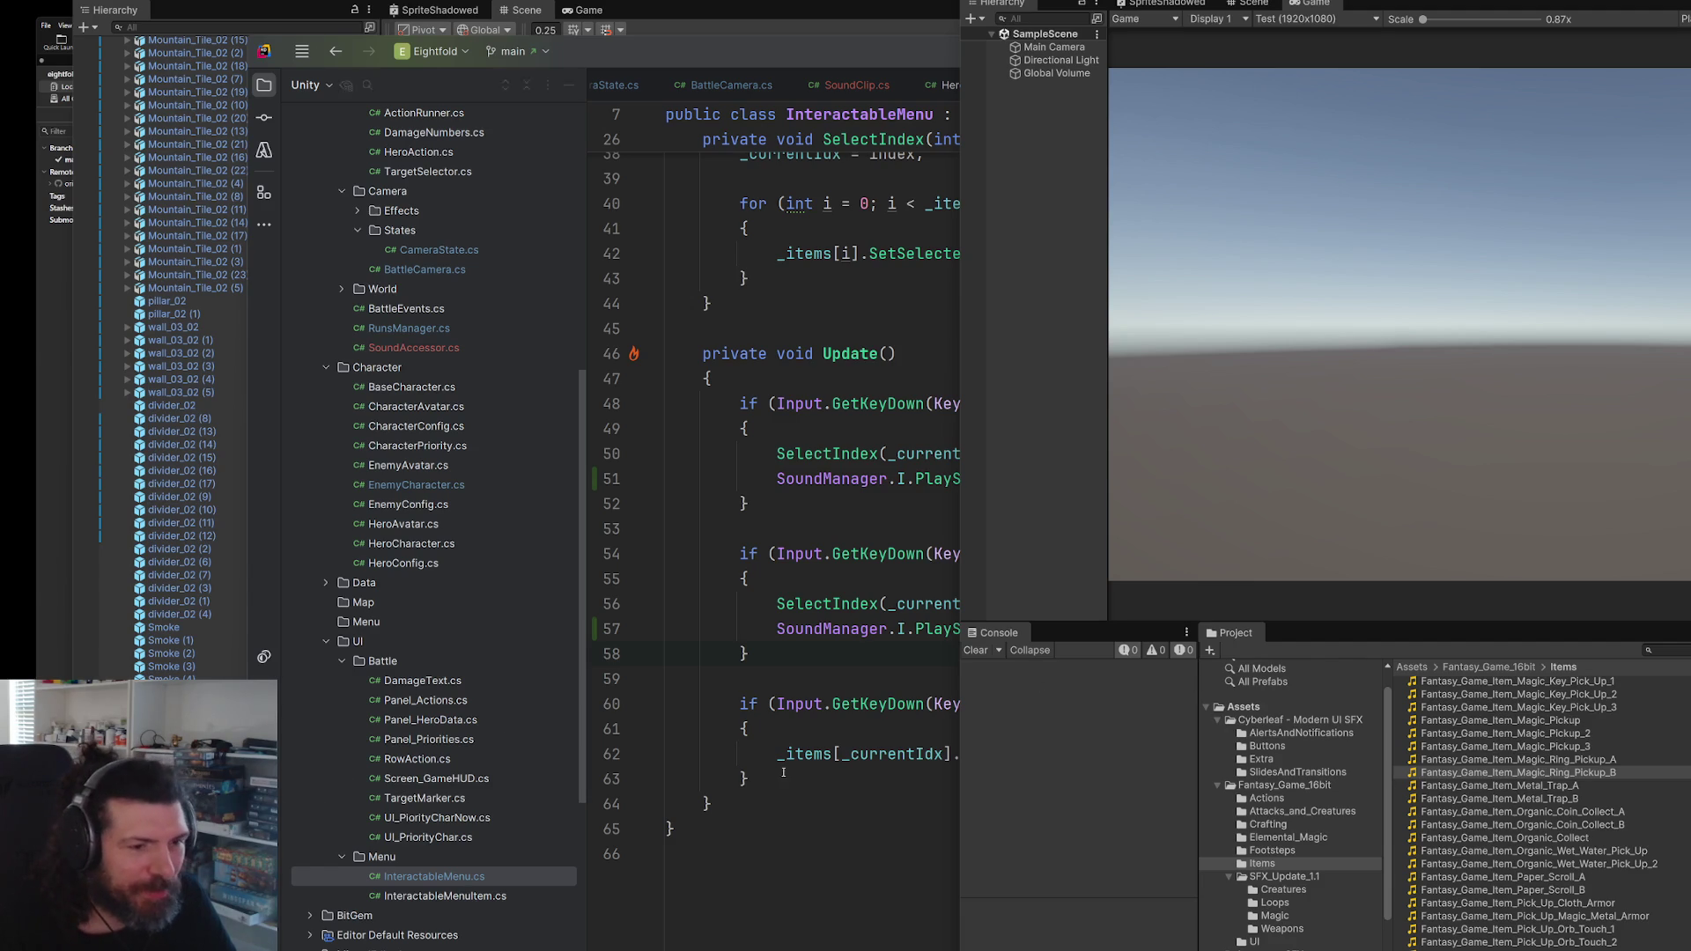
key("alt+Tab")
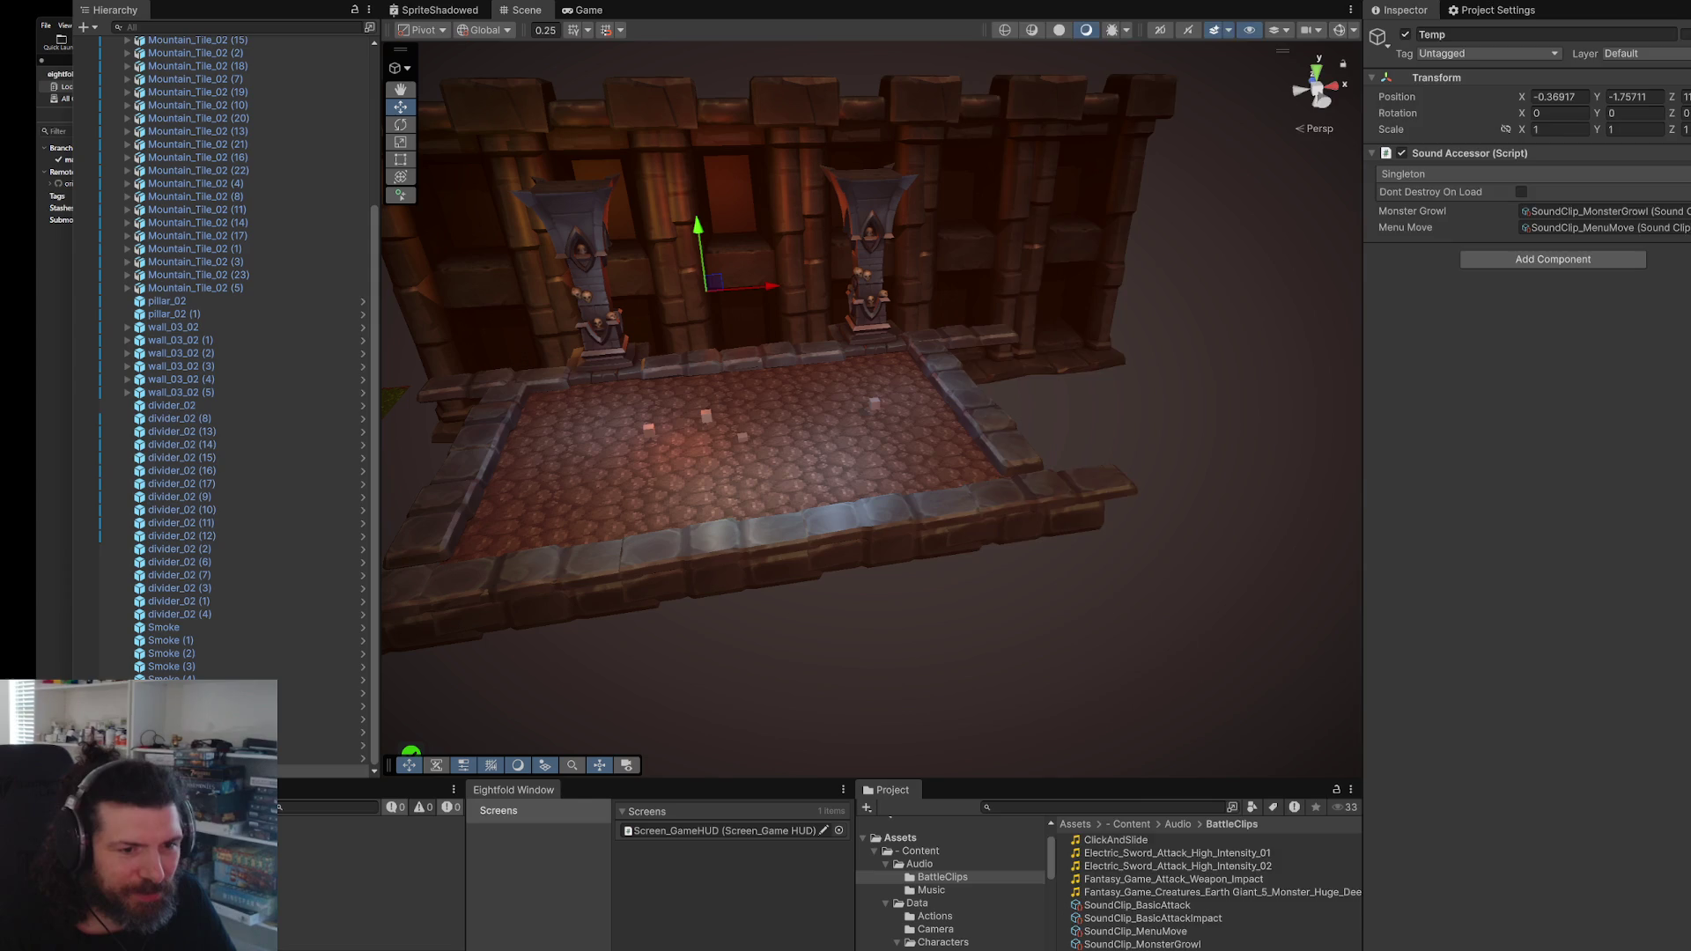
- Move the second Unity window aside to uncover the main editor
key("alt+Tab")
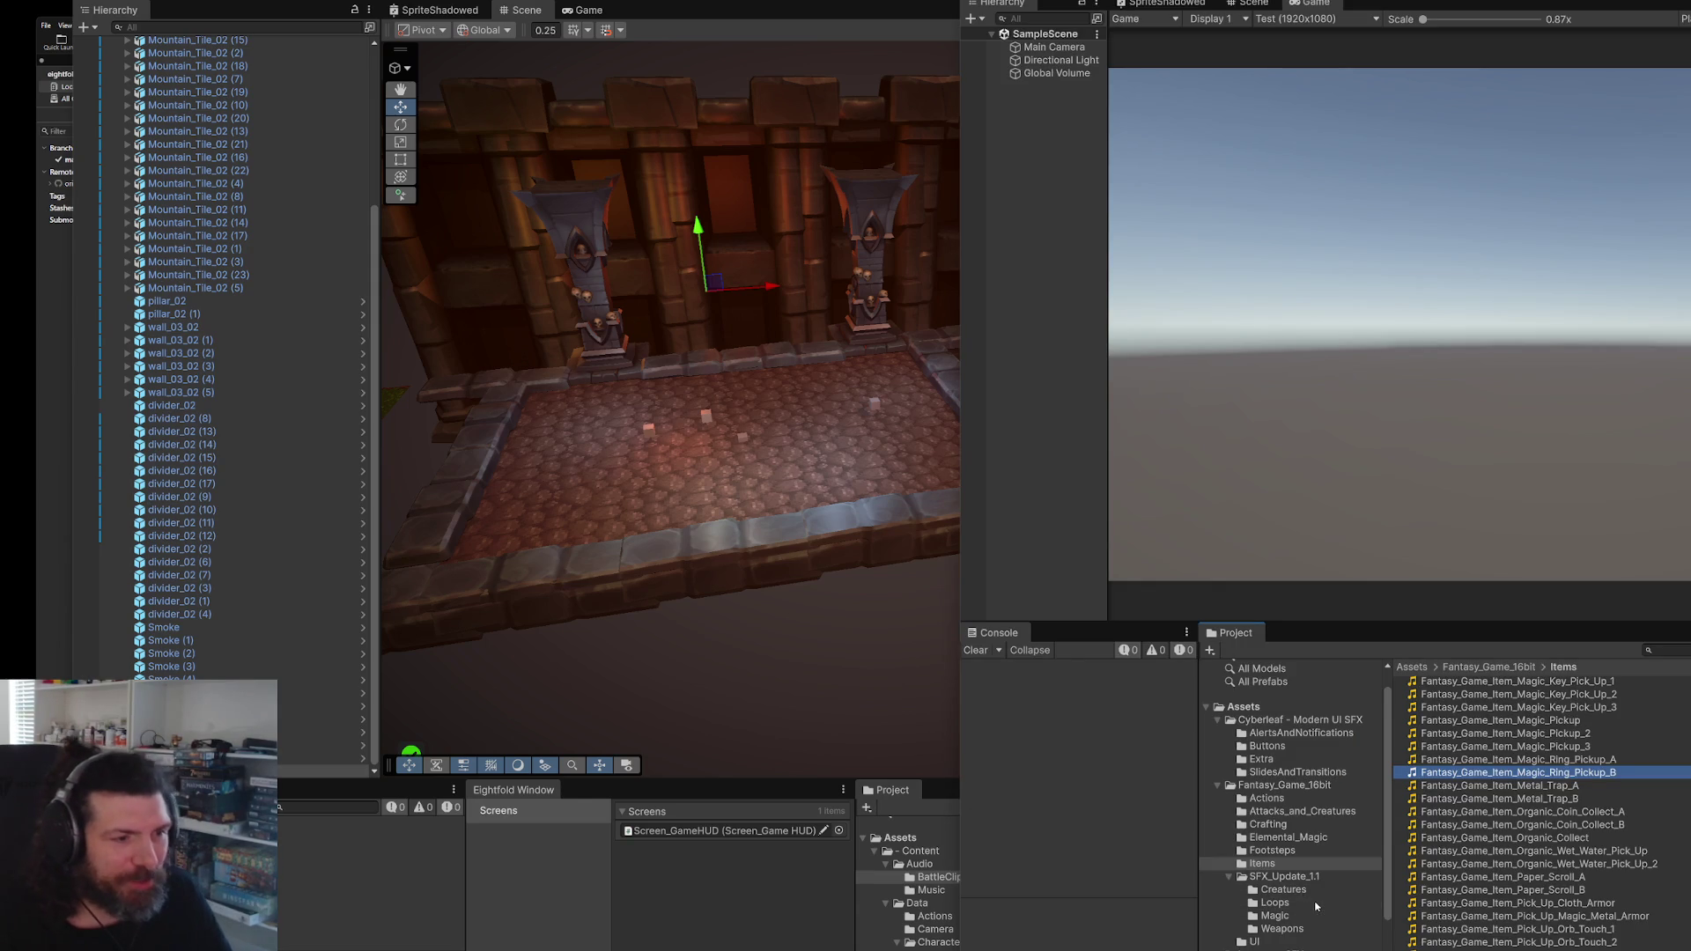
left_click_drag(955, 851, 1485, 852)
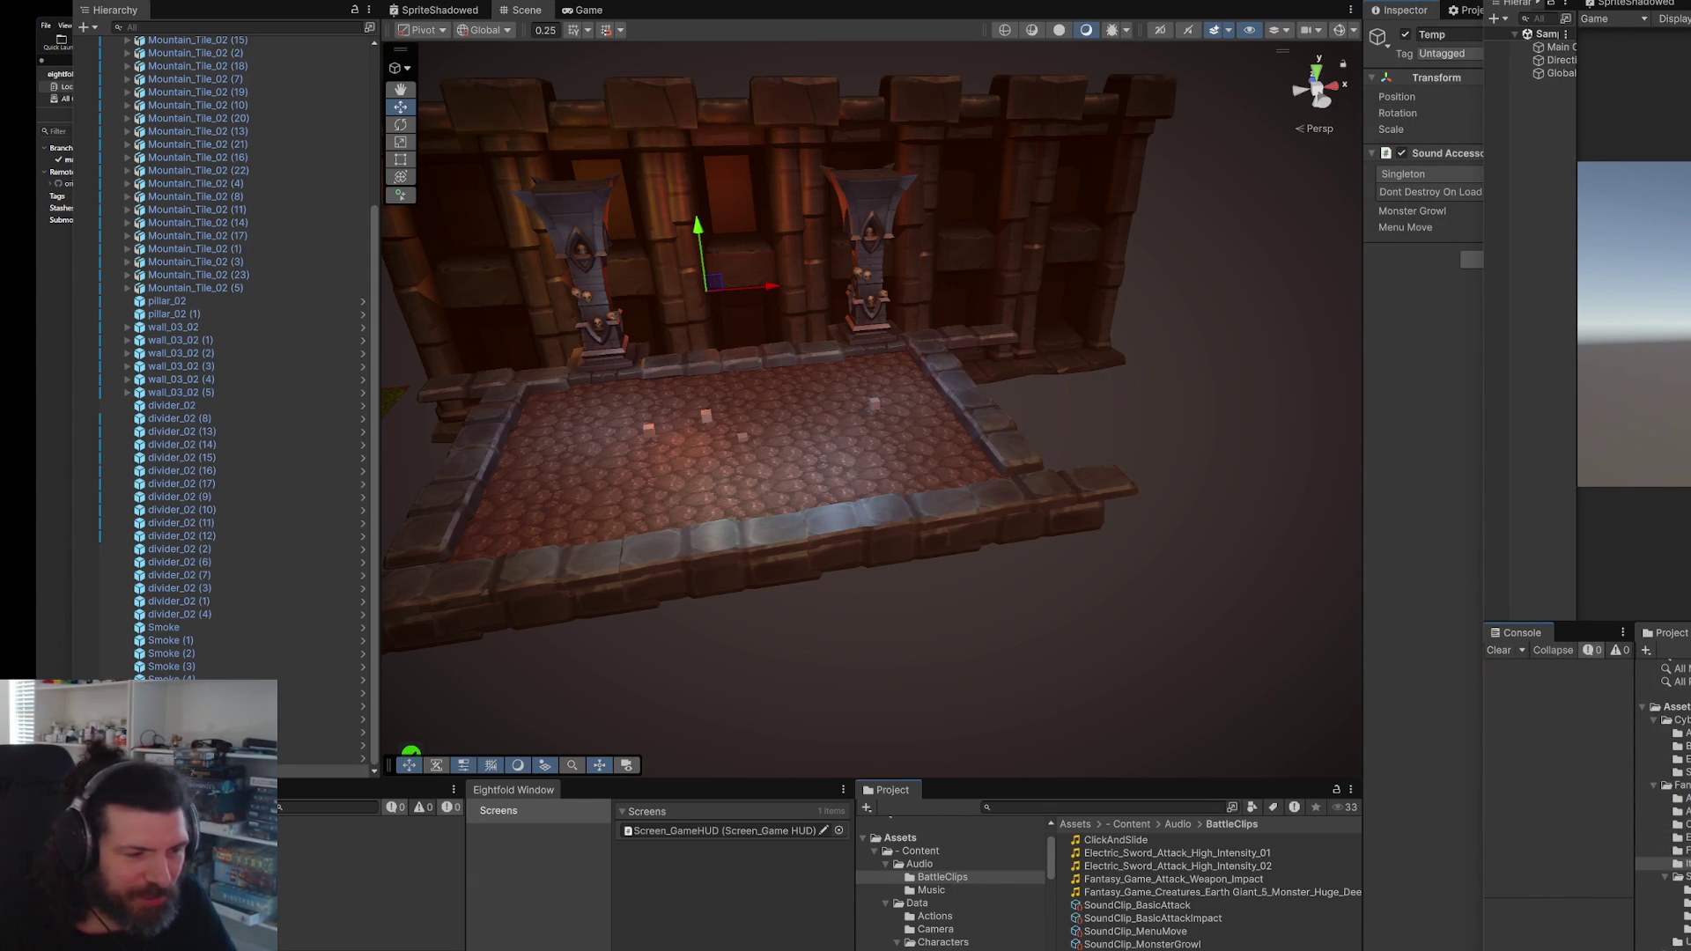
key("alt+Tab")
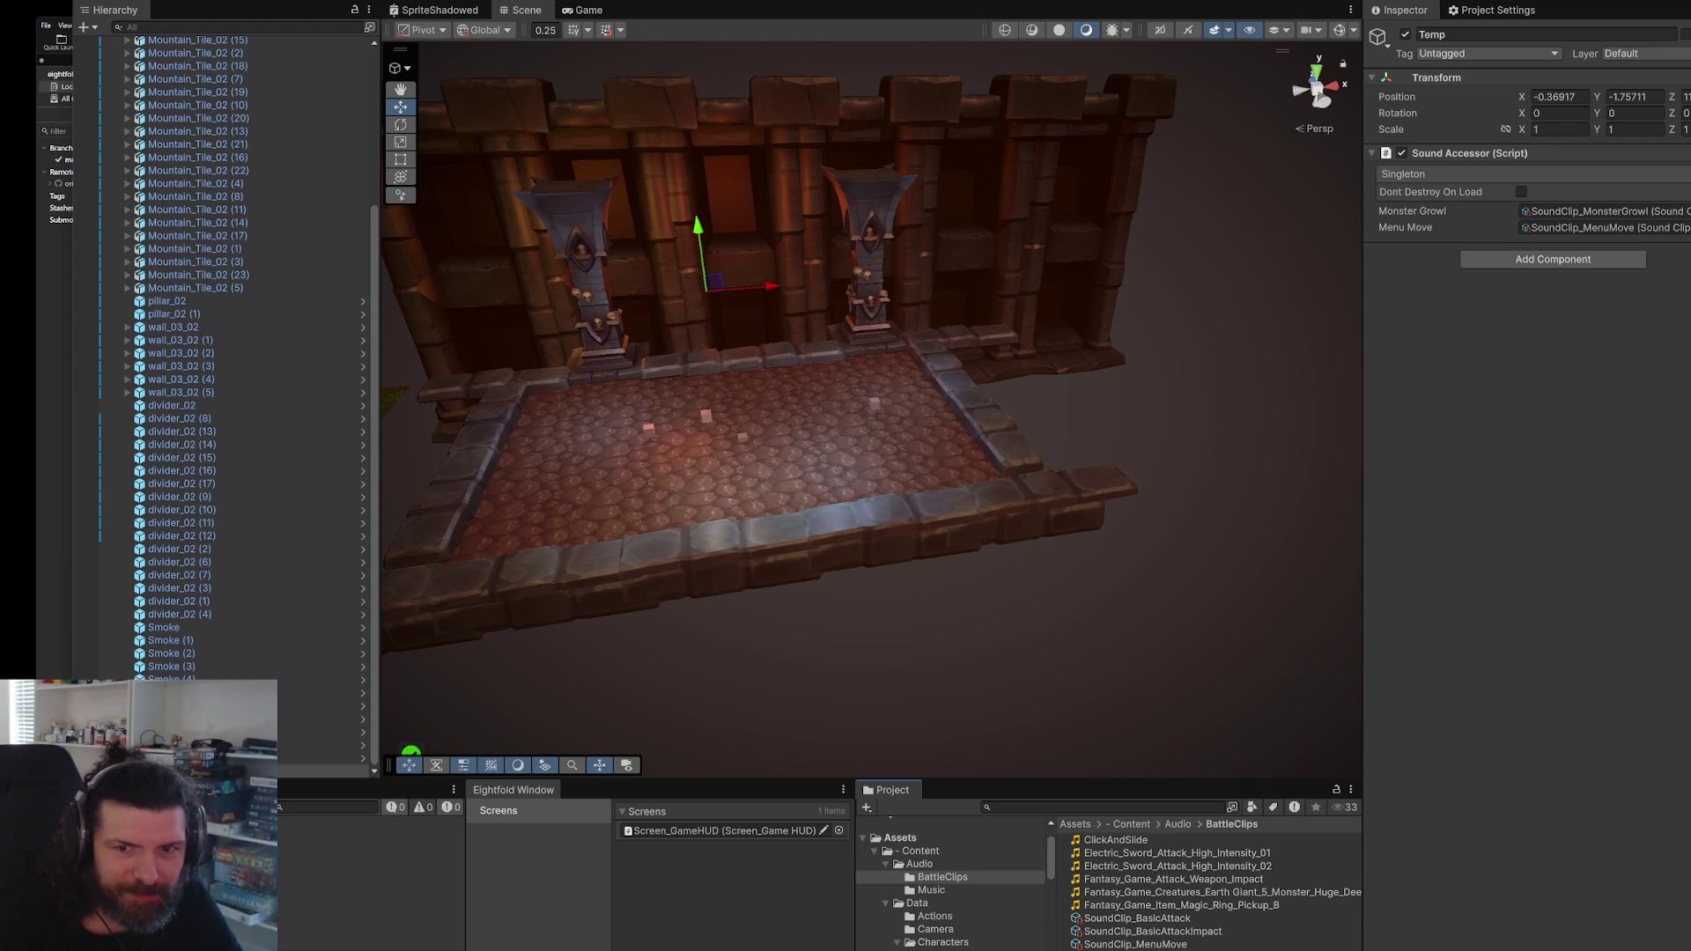
- Duplicate SoundClip_MonsterGrowl as SoundClip_Turn Starts and add the ring pickup audio to its clips
double_click(1603, 212)
key("ctrl+d")
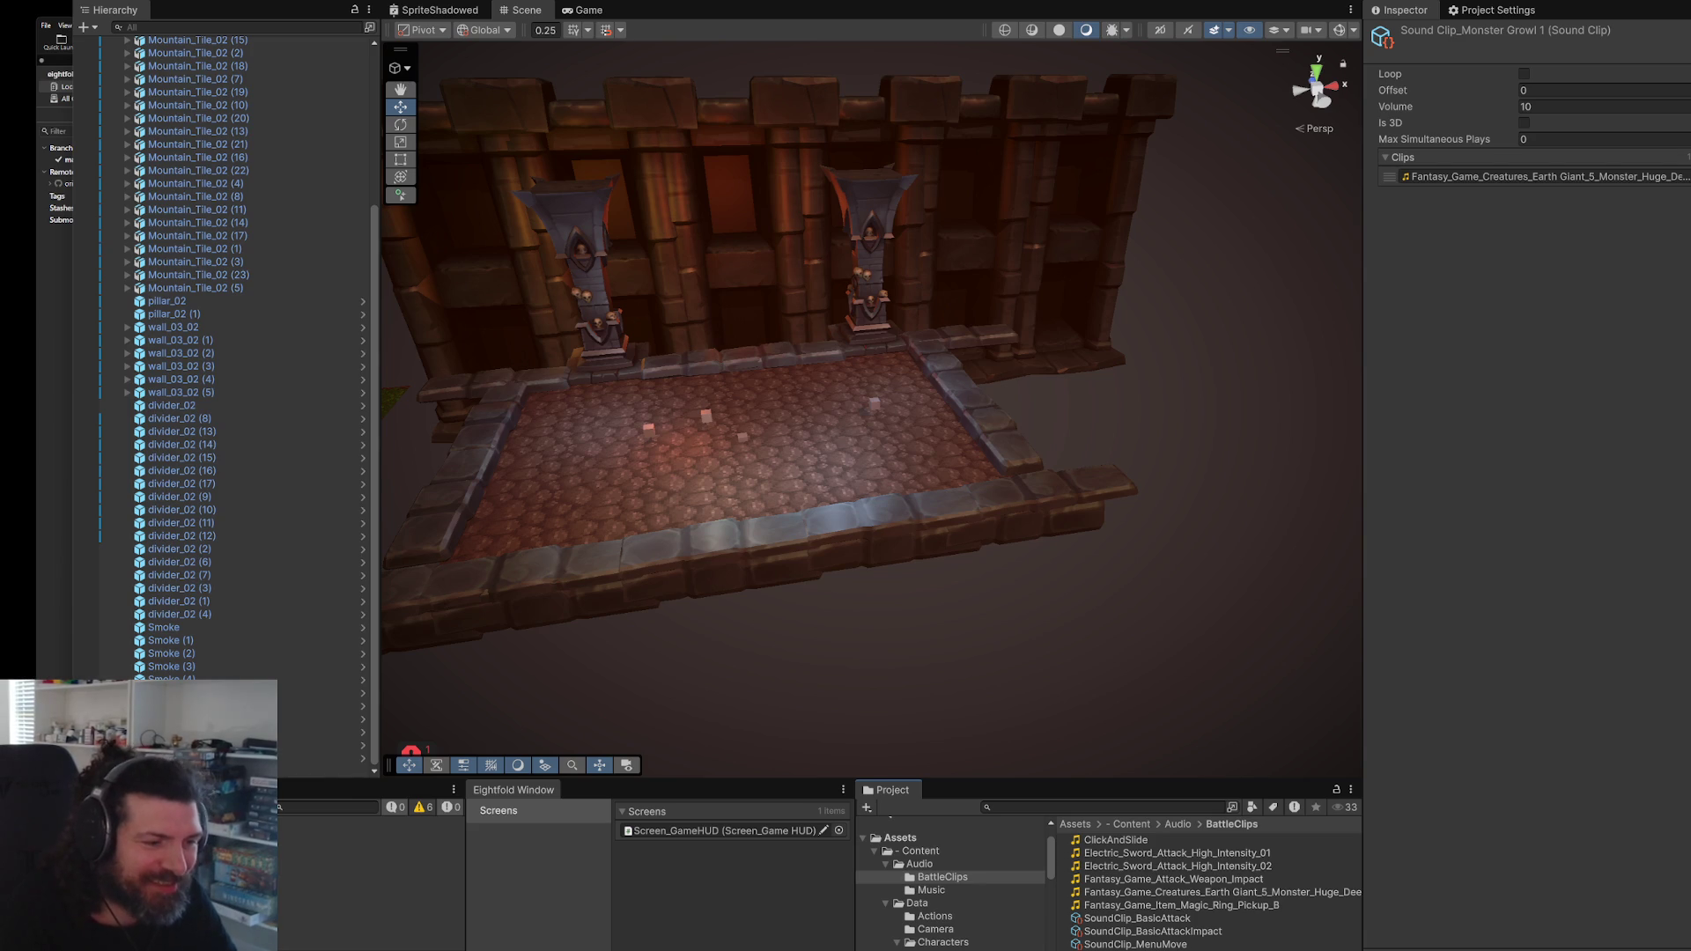
key("Return")
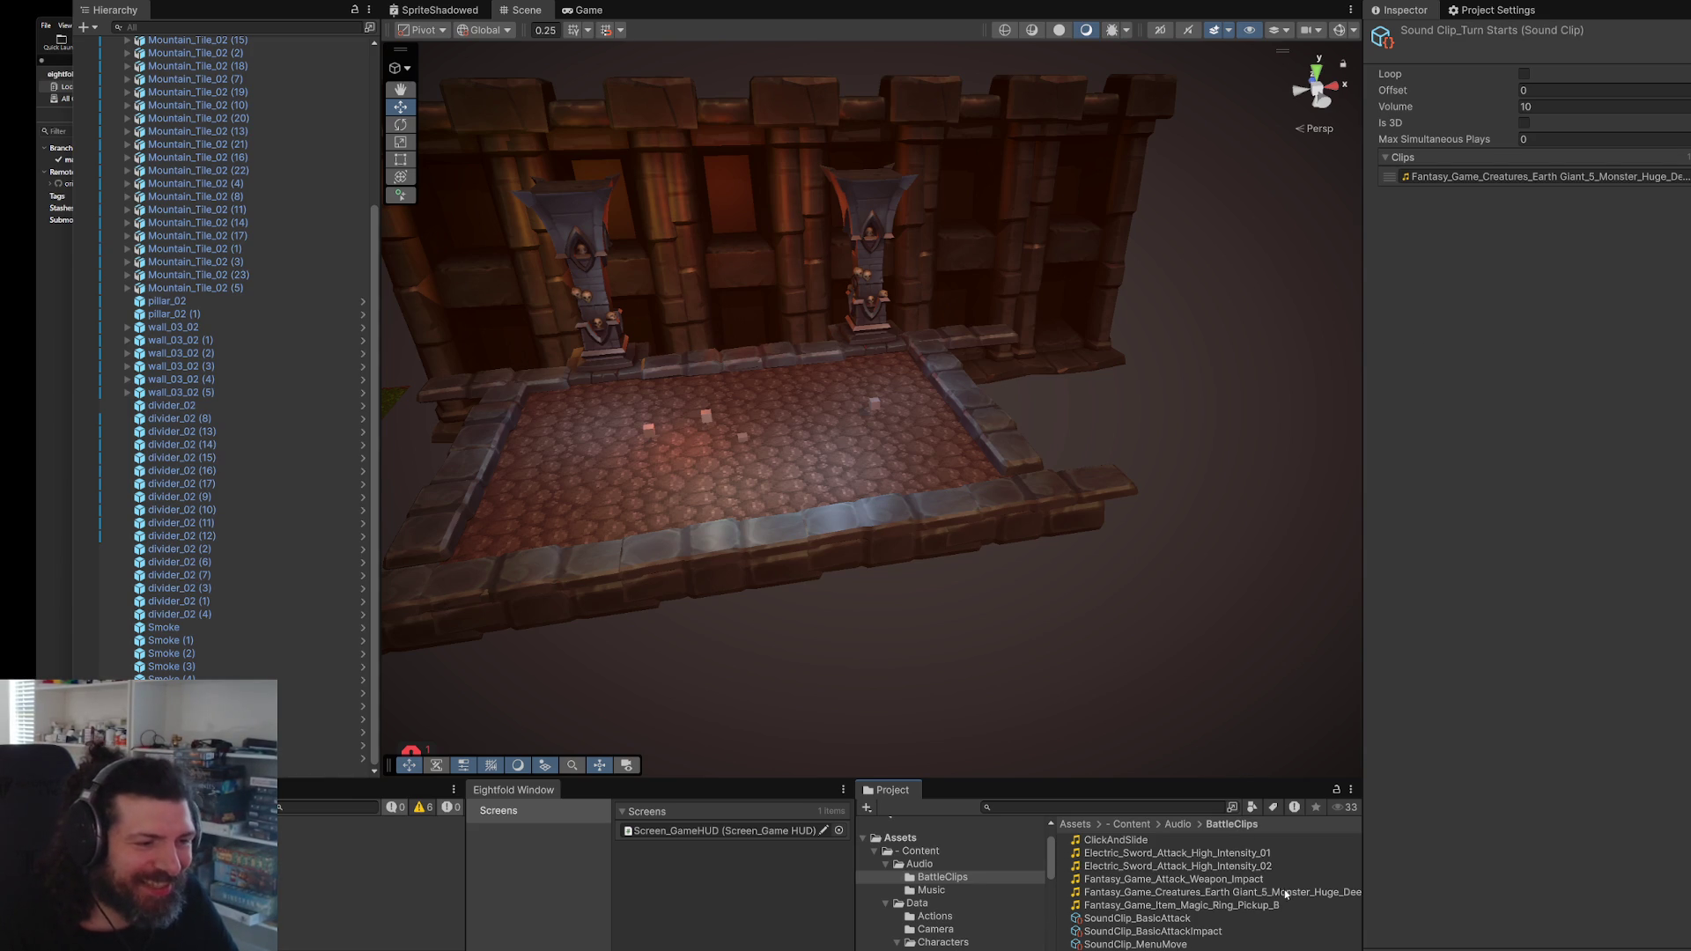
mouse_move(1278, 907)
left_mouse_down()
mouse_move(1400, 18)
mouse_move(1632, 183)
left_mouse_up()
key("alt+Tab")
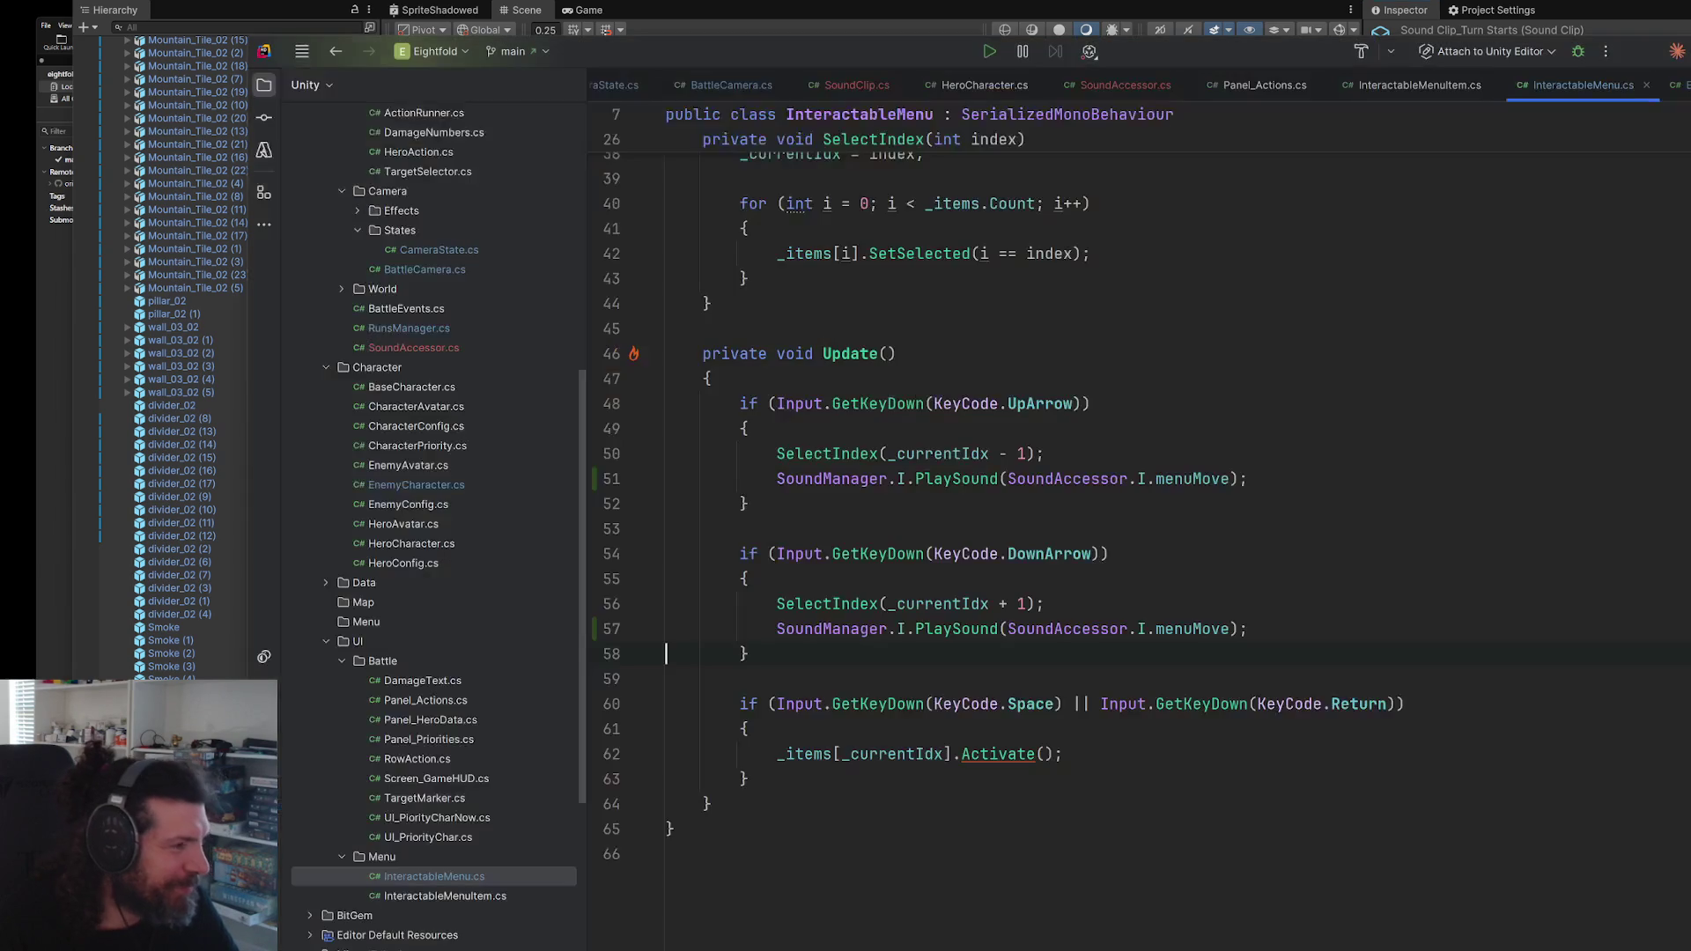
- In SoundAccessor.cs, duplicate the menuMove field and rename the copy turnStarts
left_click(1148, 91)
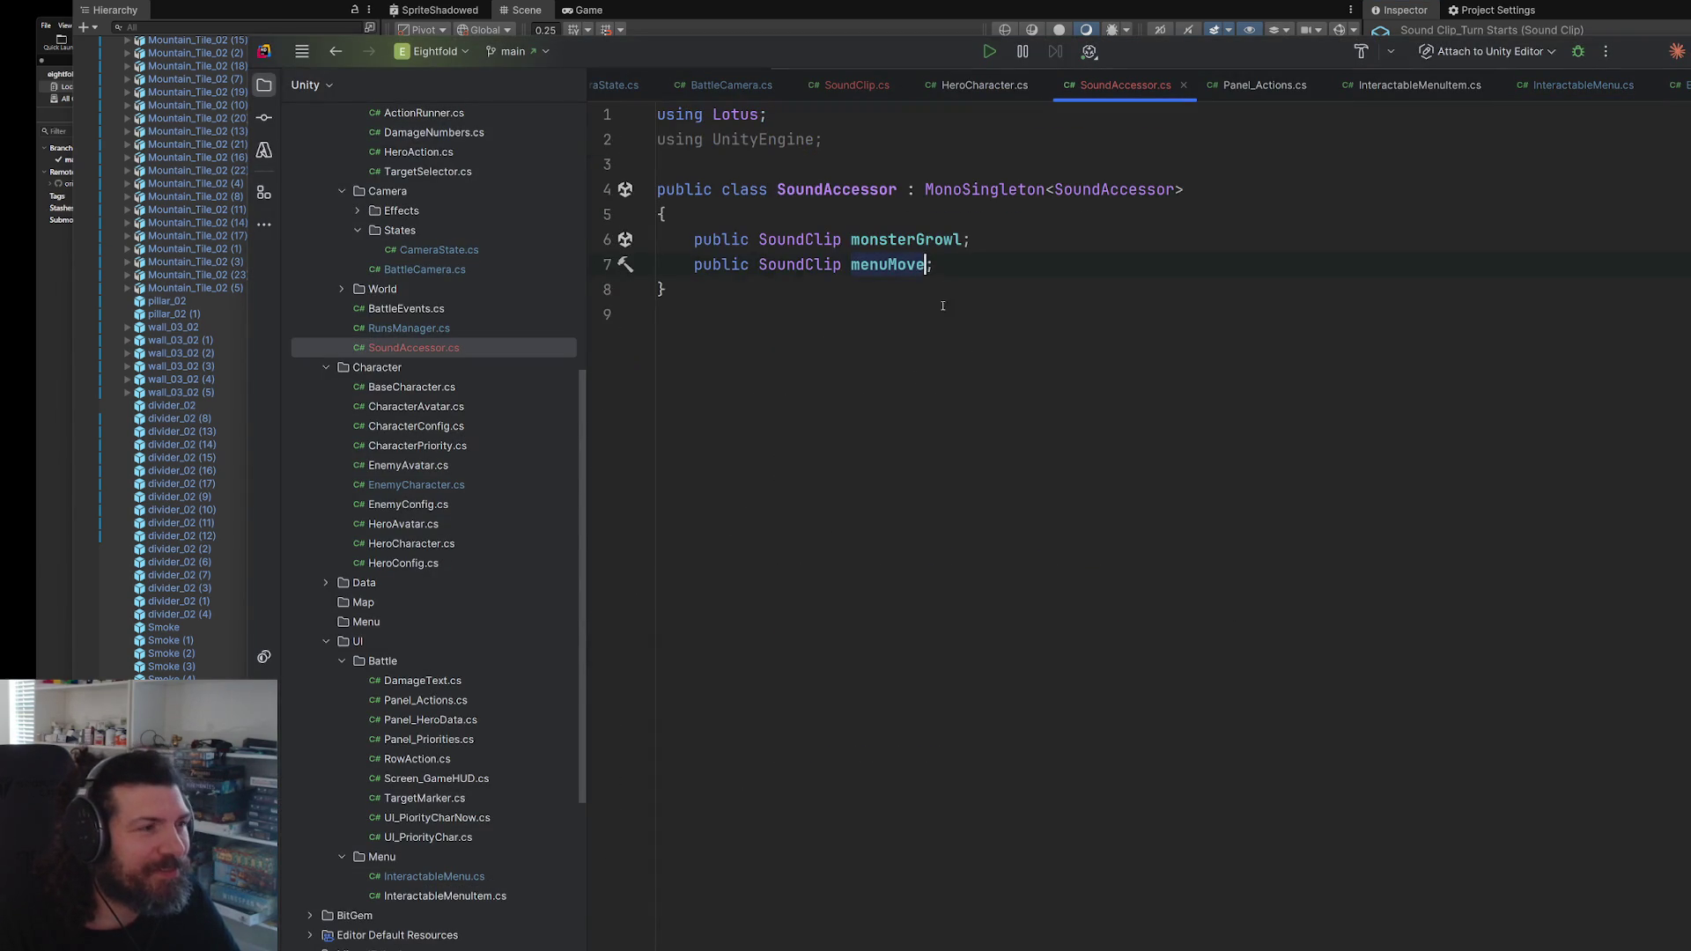
mouse_move(935, 264)
left_mouse_down()
mouse_move(777, 300)
mouse_move(702, 264)
left_mouse_up()
left_click(926, 264)
key("ctrl+d")
key("ctrl+BackSpace")
type("turnStarts;")
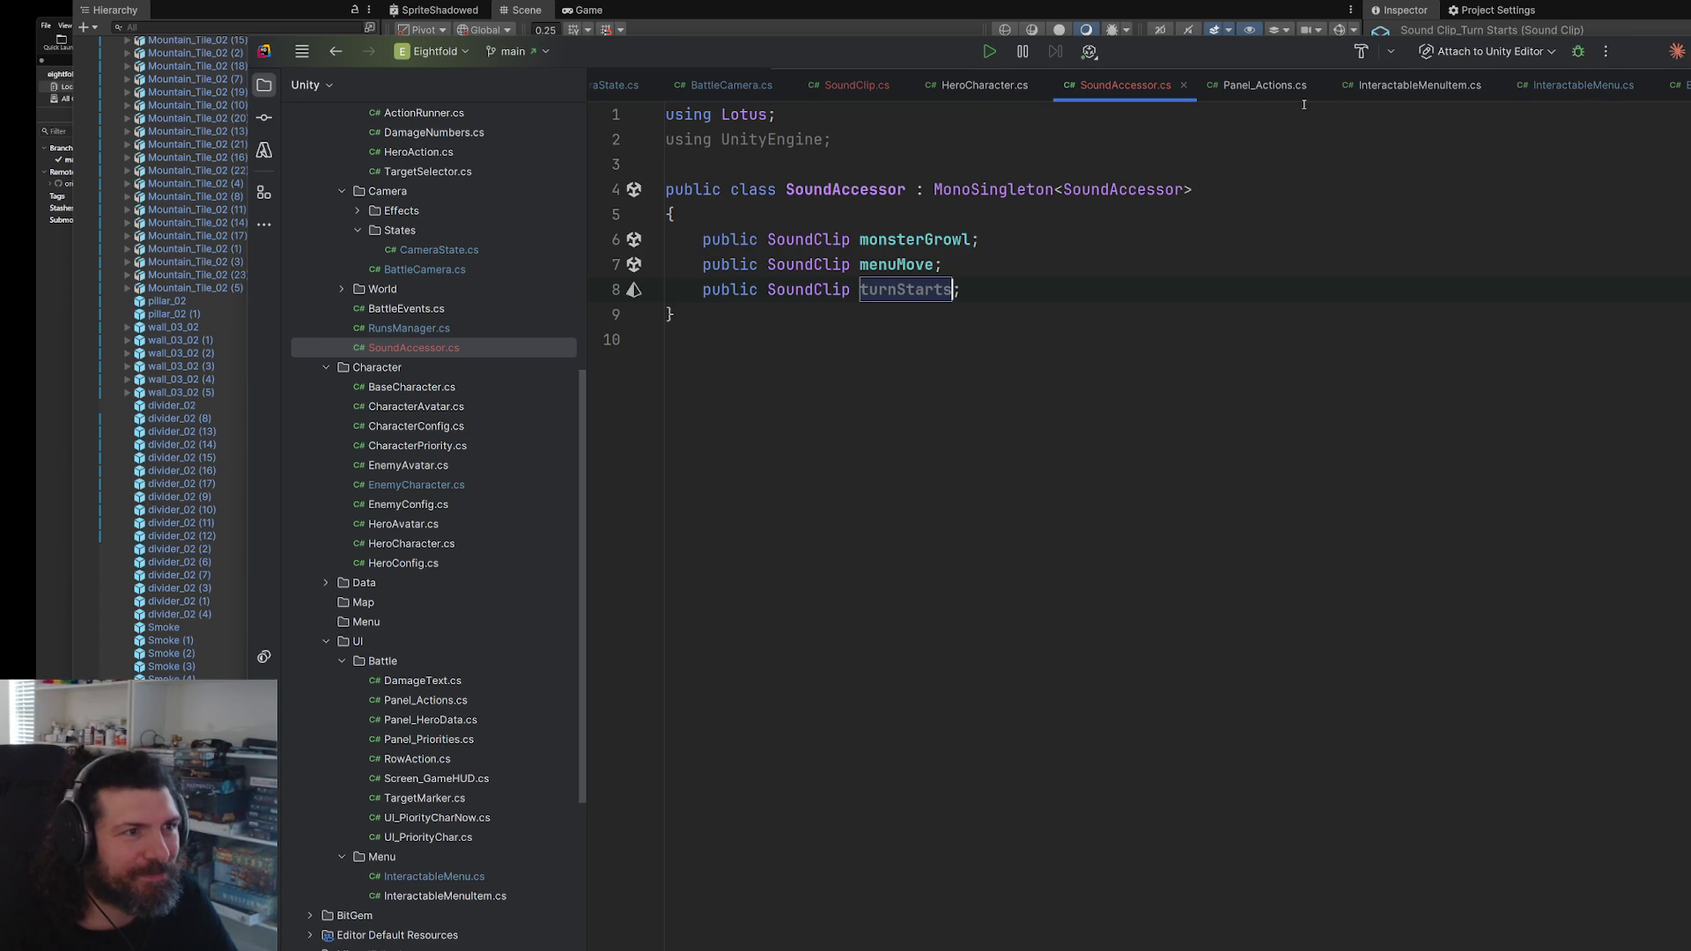
- Look through the other scripts and select the down-arrow menuMove PlaySound call in InteractableMenu.cs
left_click(1251, 88)
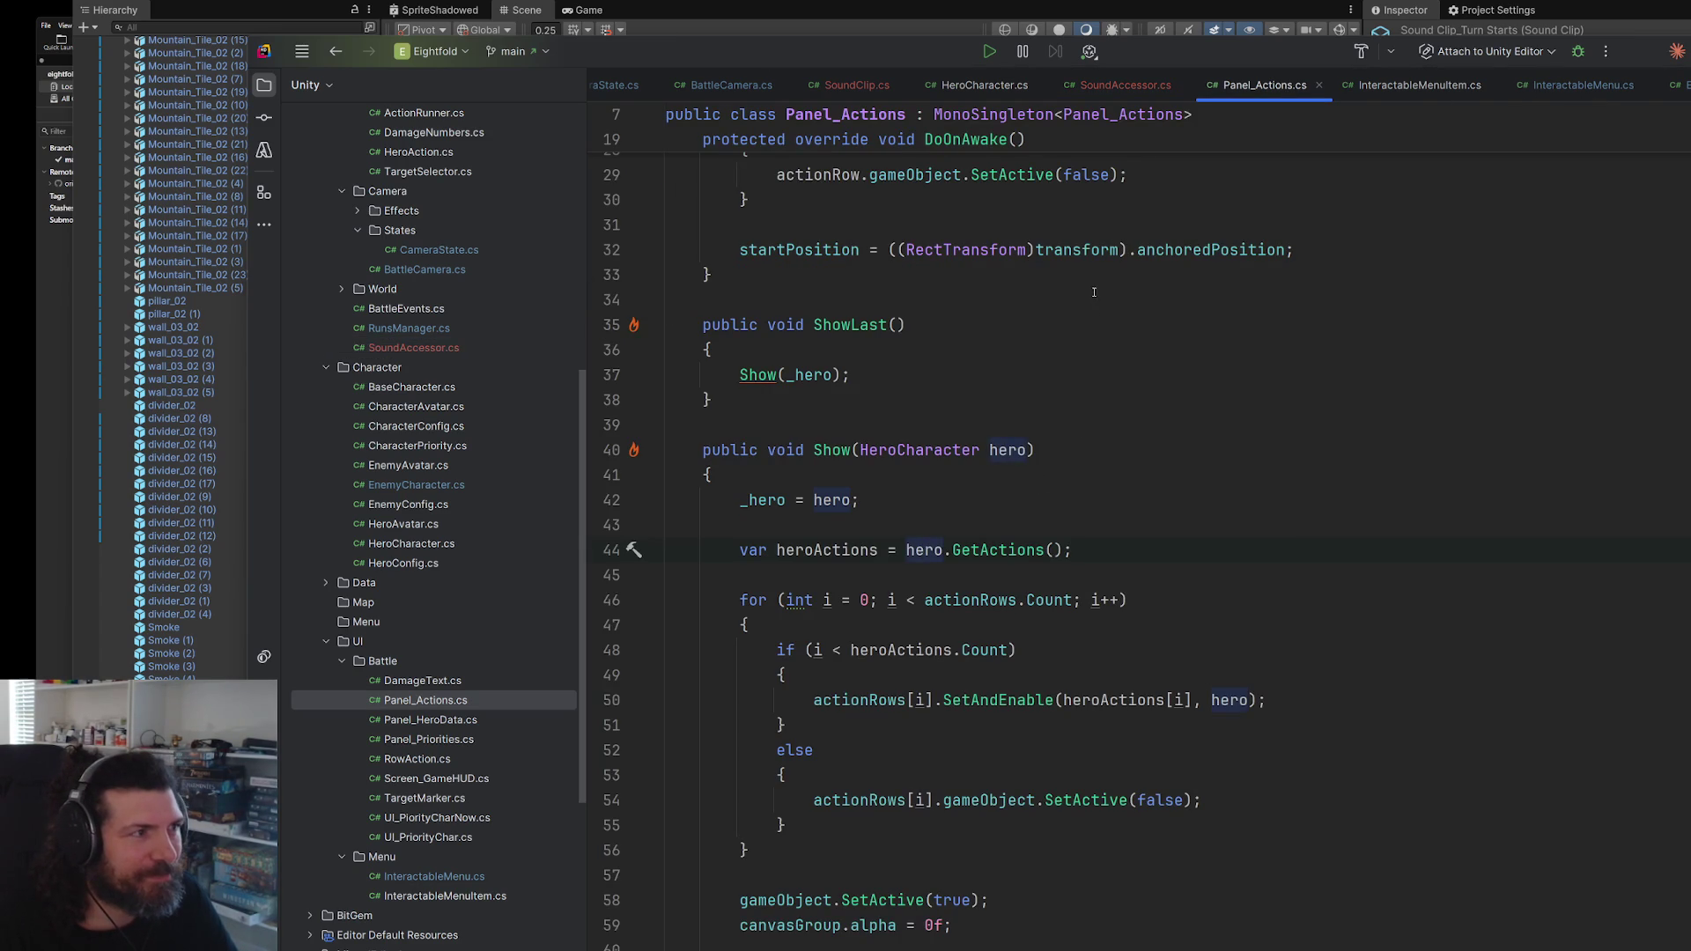
left_click(1324, 341)
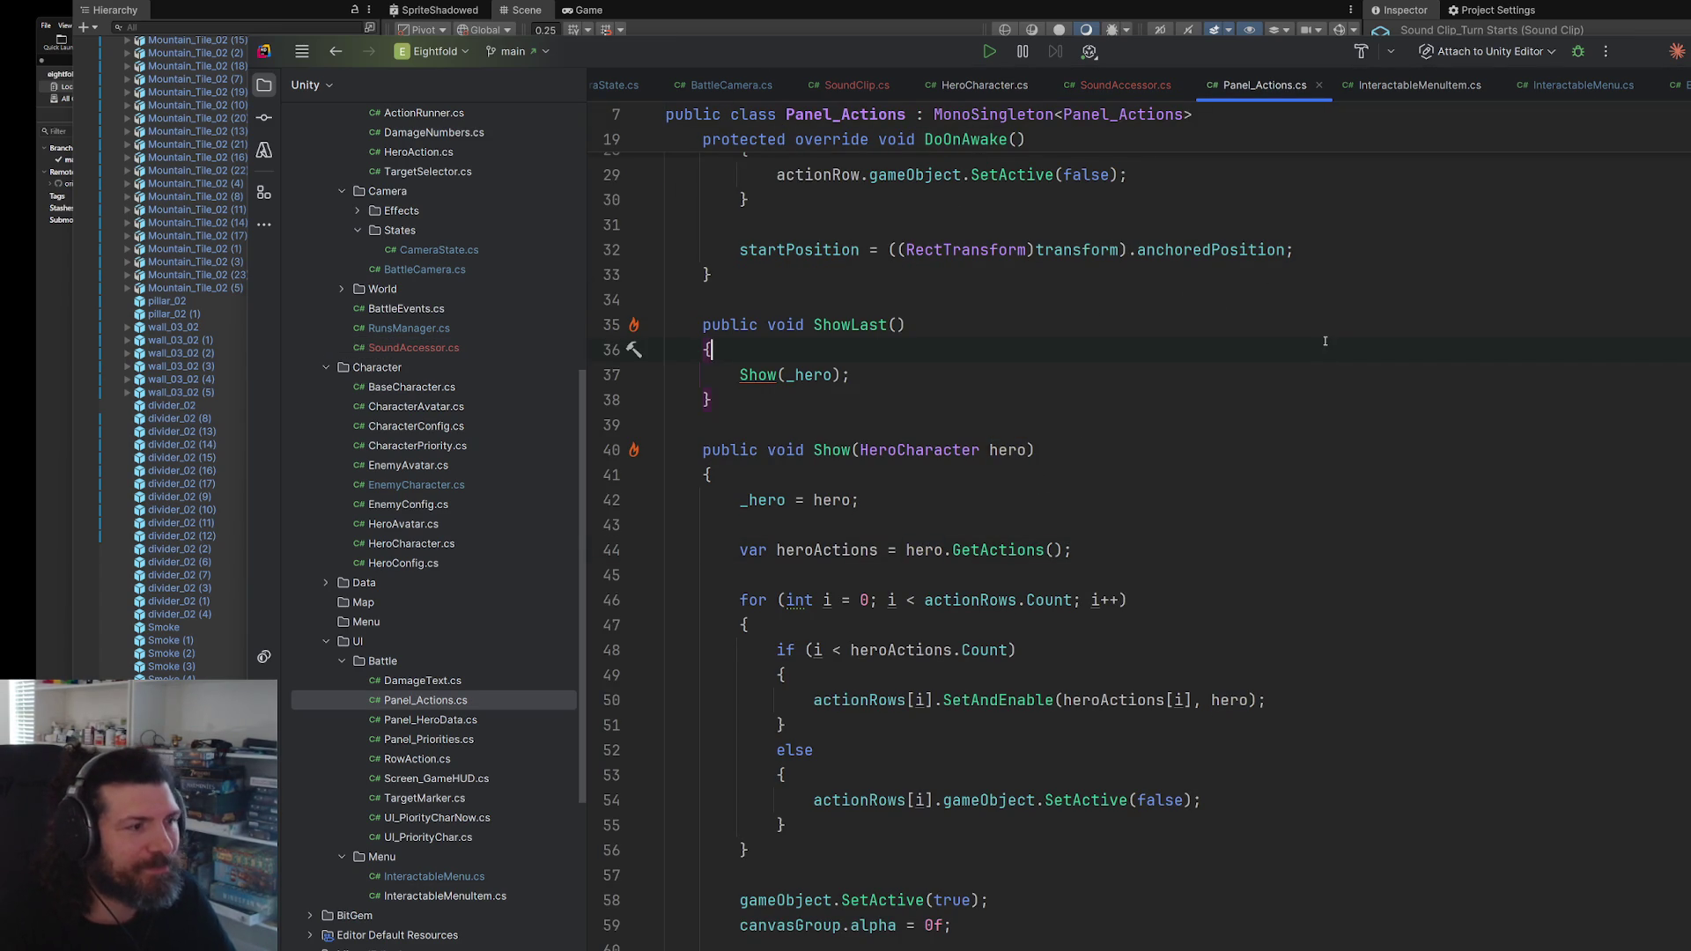
scroll(1324, 341, "down", 3)
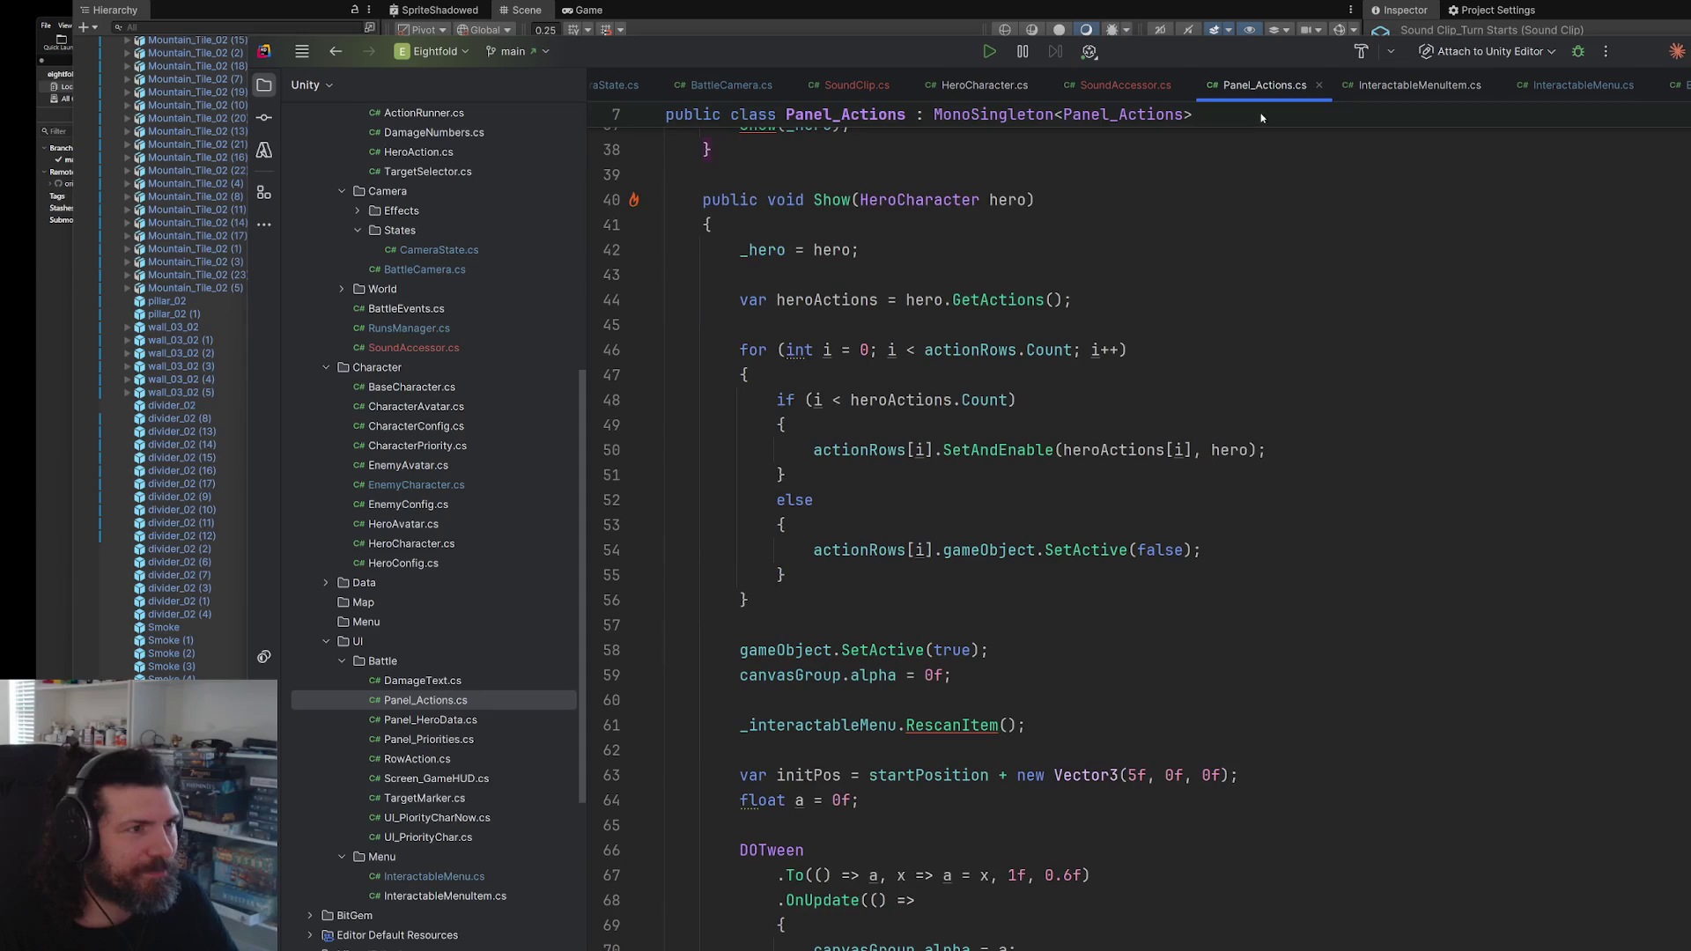
left_click(1418, 86)
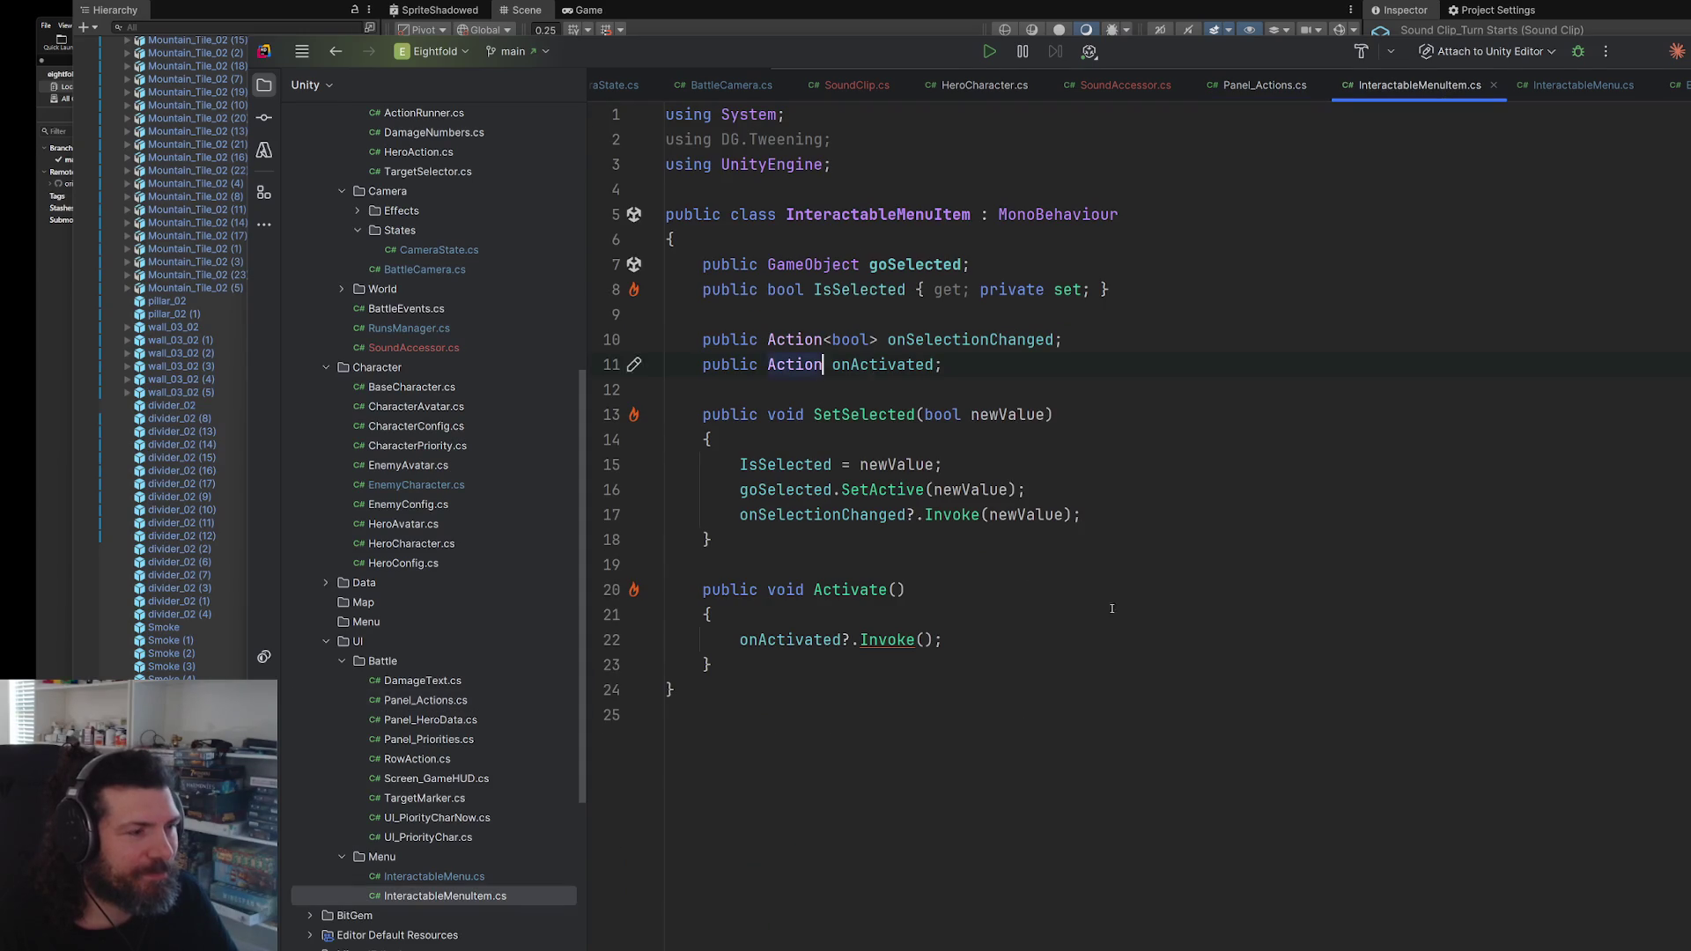
left_click(1580, 87)
left_click_drag(1249, 629, 776, 629)
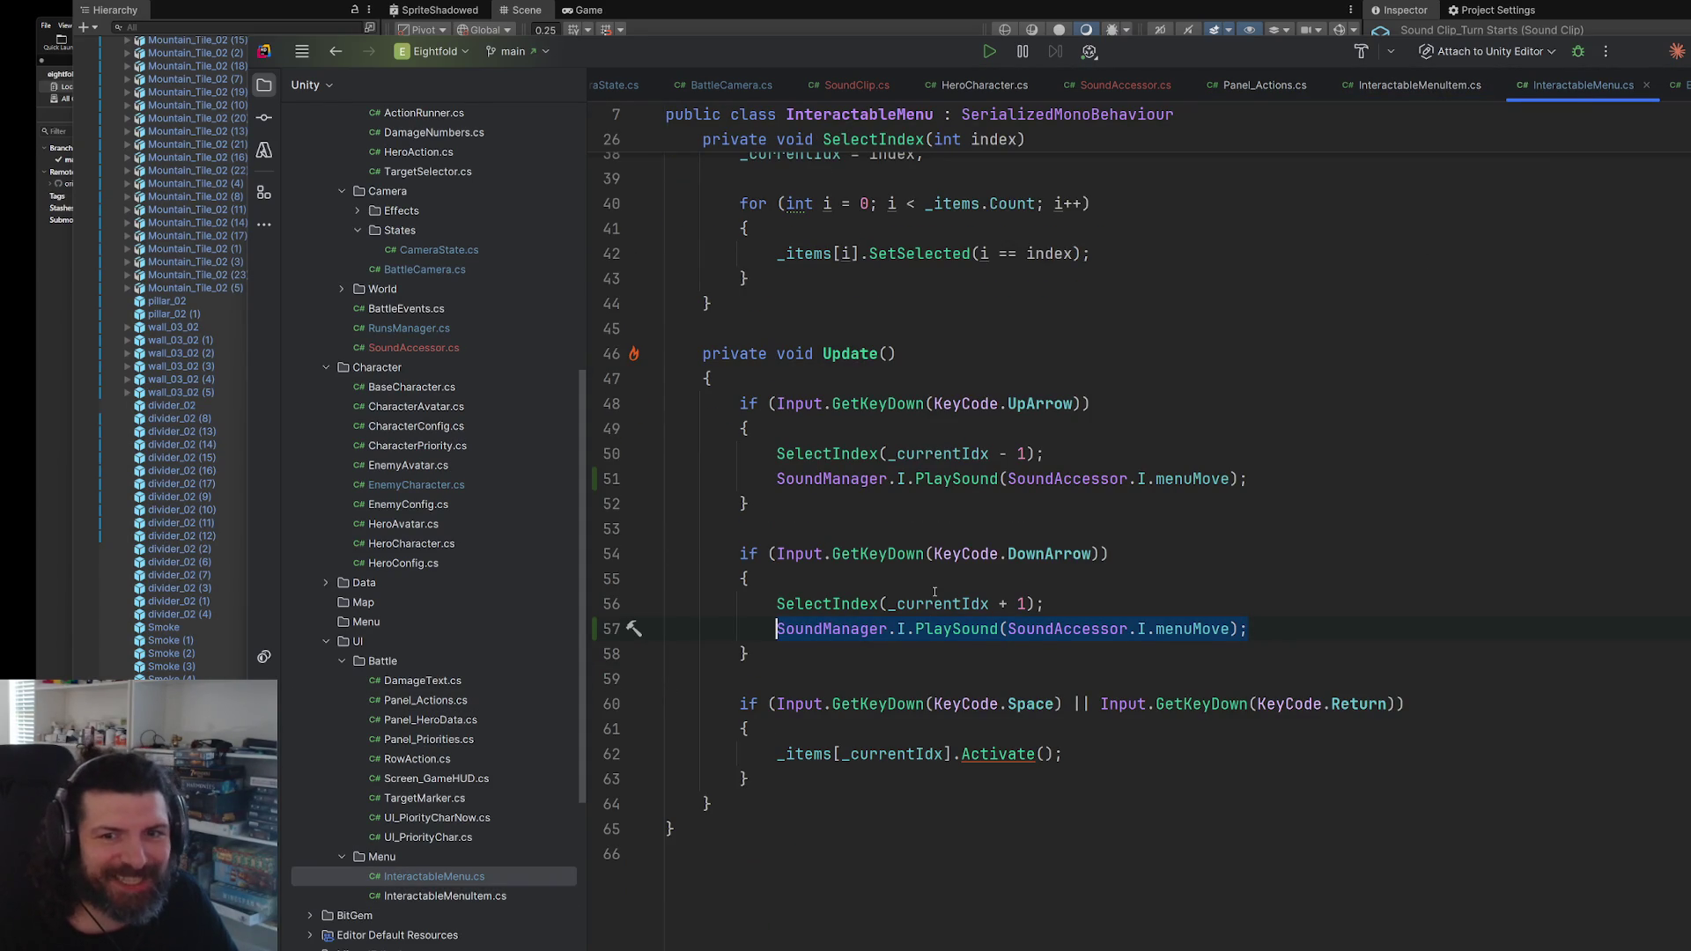
left_click(1118, 82)
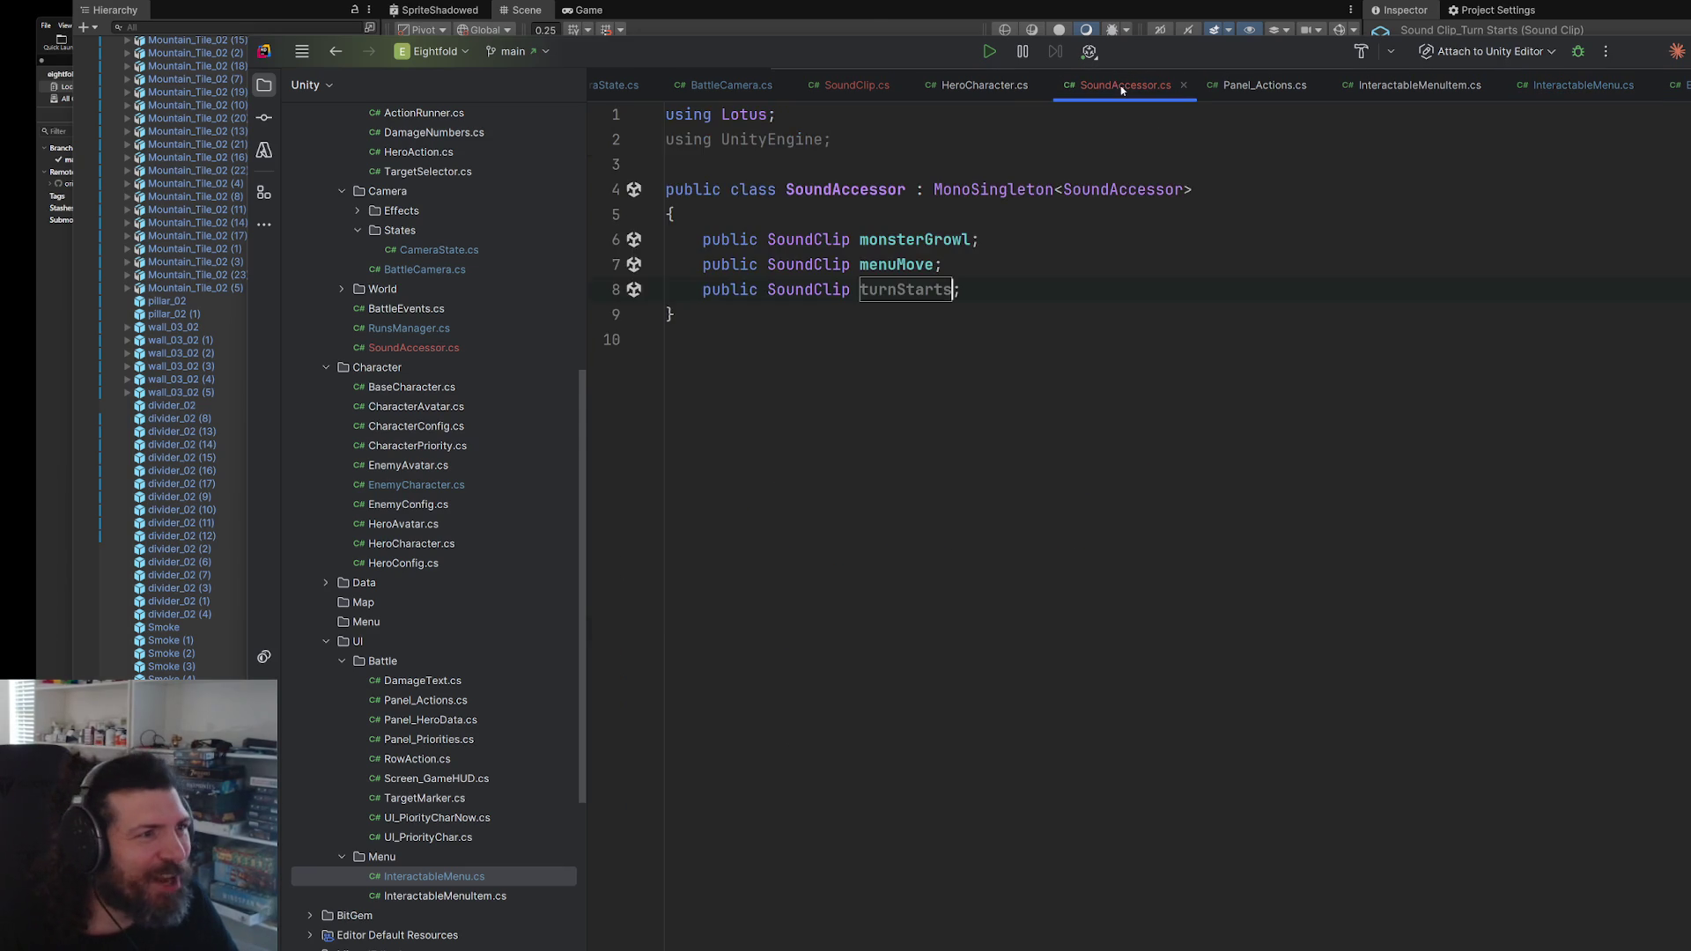
left_click(854, 85)
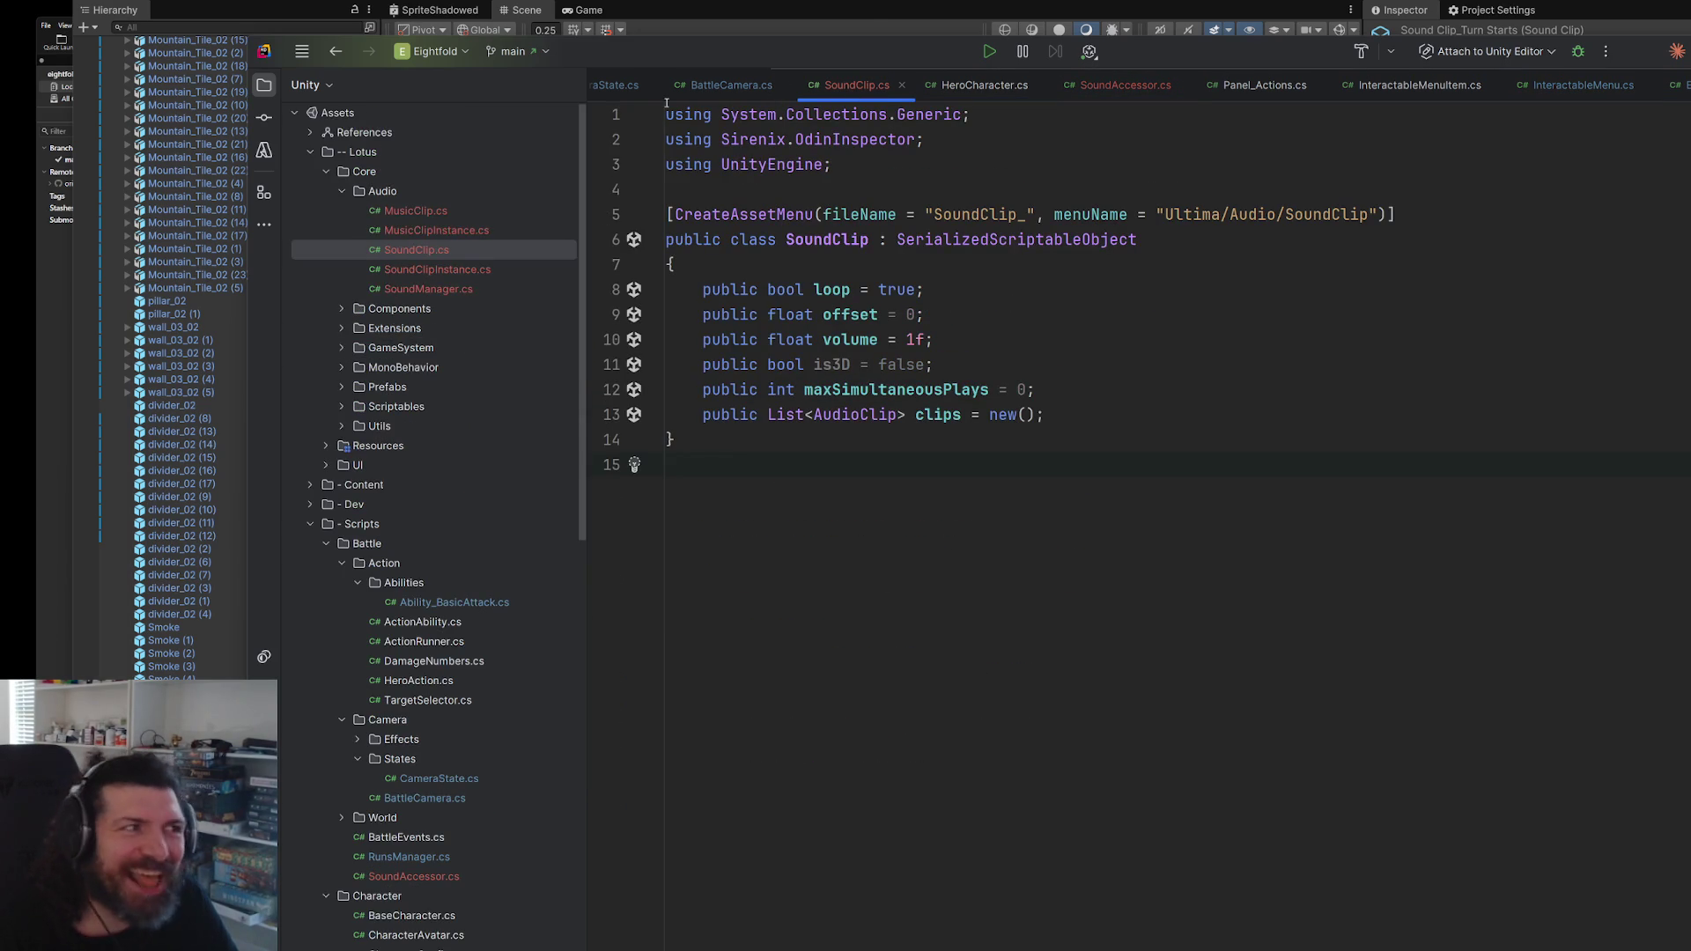
- Open RunsManager.cs via the project search and scroll down to StartTurn
key("ctrl+t")
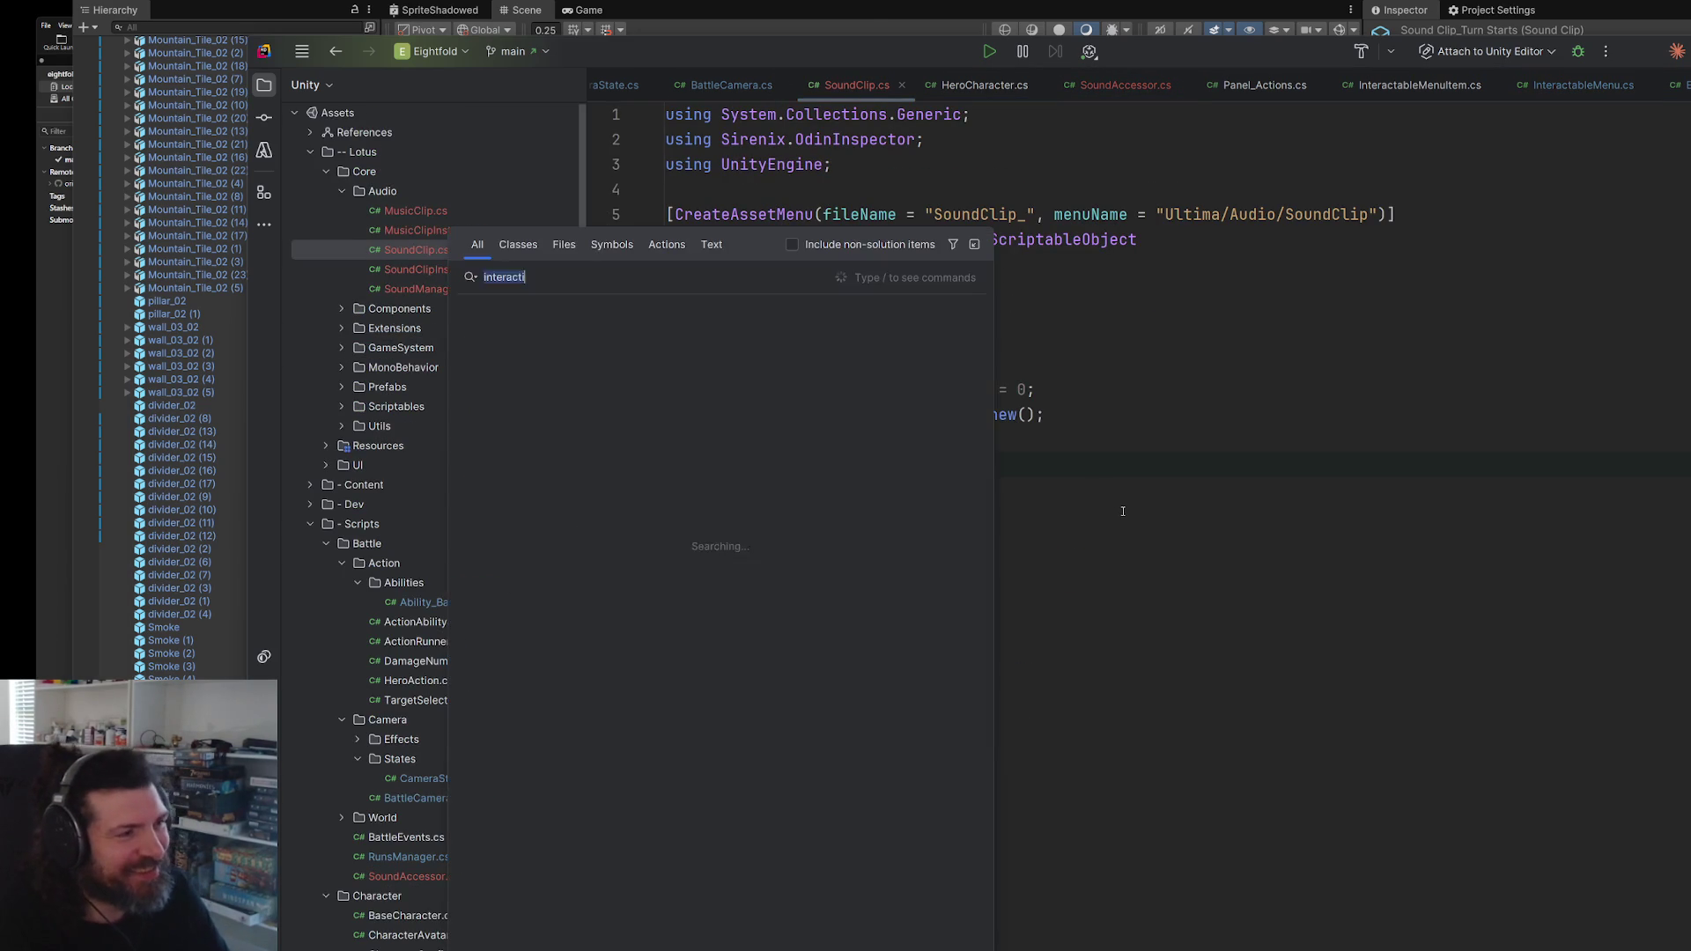
type("ru")
key("Return")
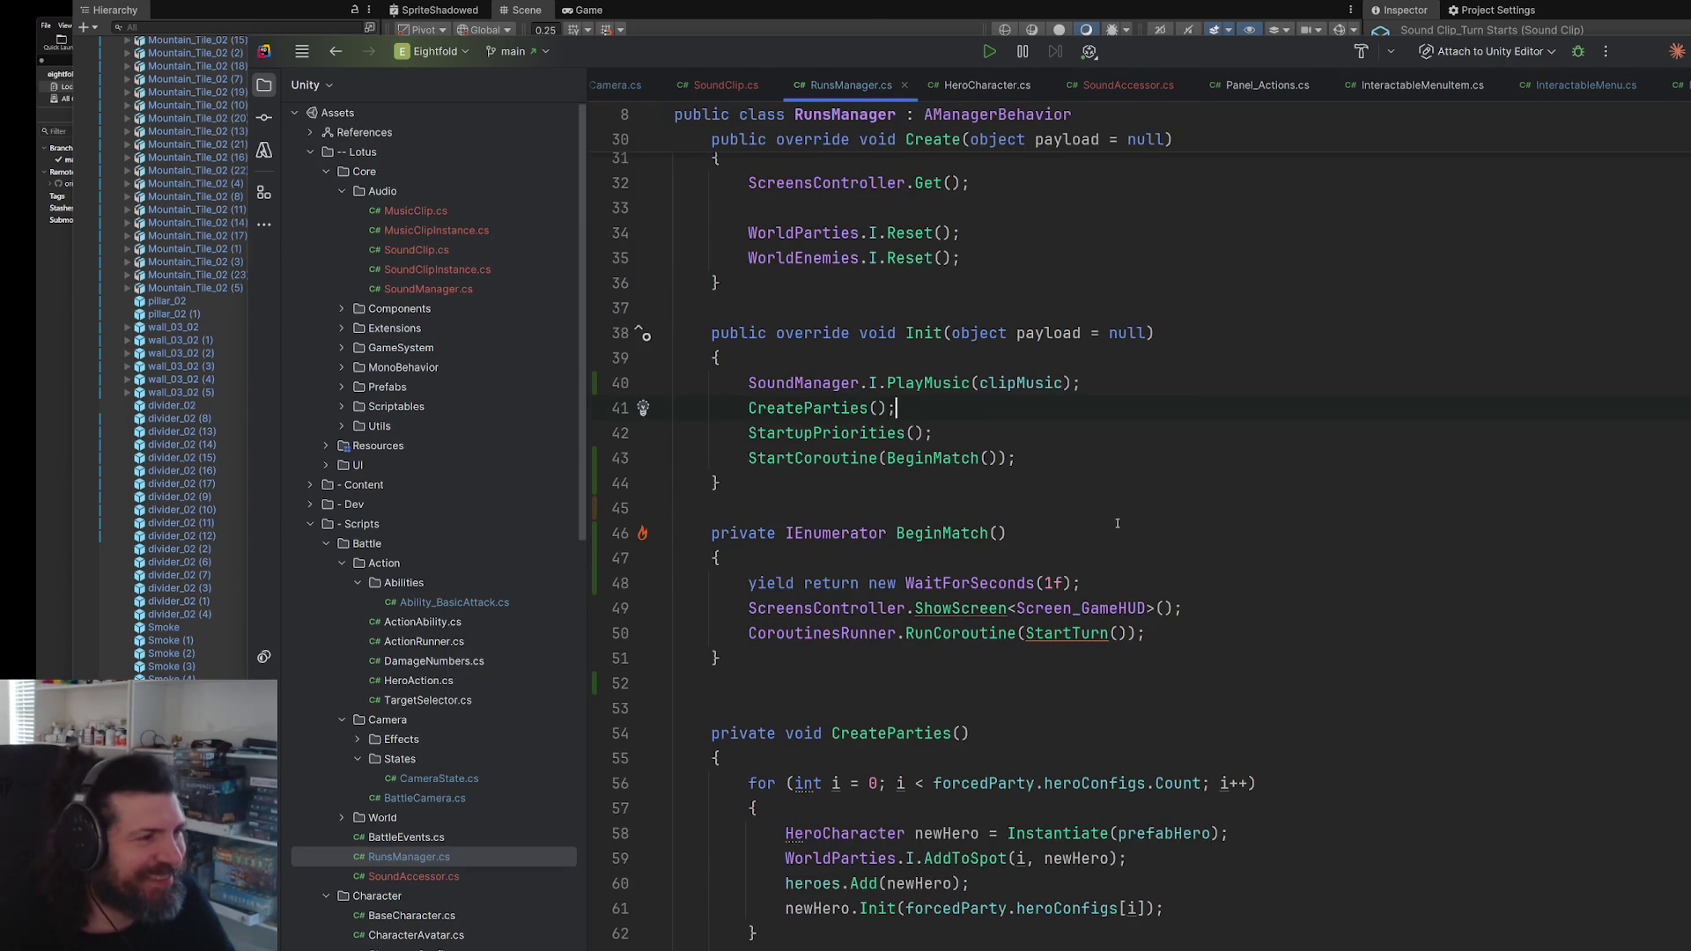
scroll(1108, 508, "down", 13)
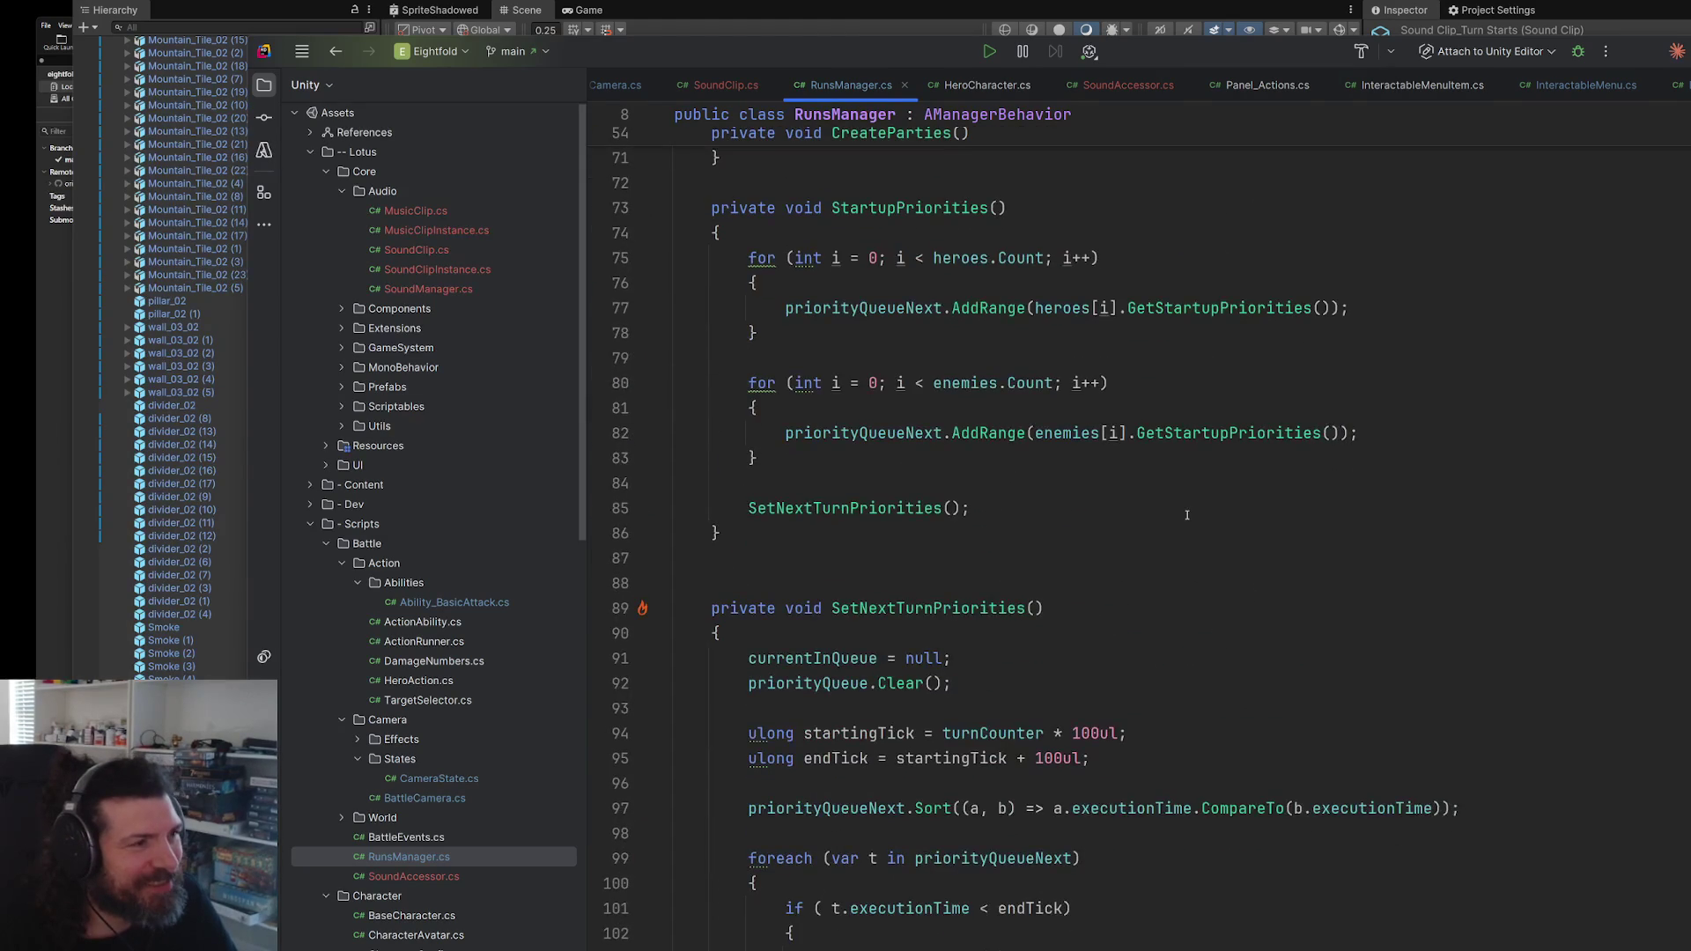
scroll(1186, 516, "down", 14)
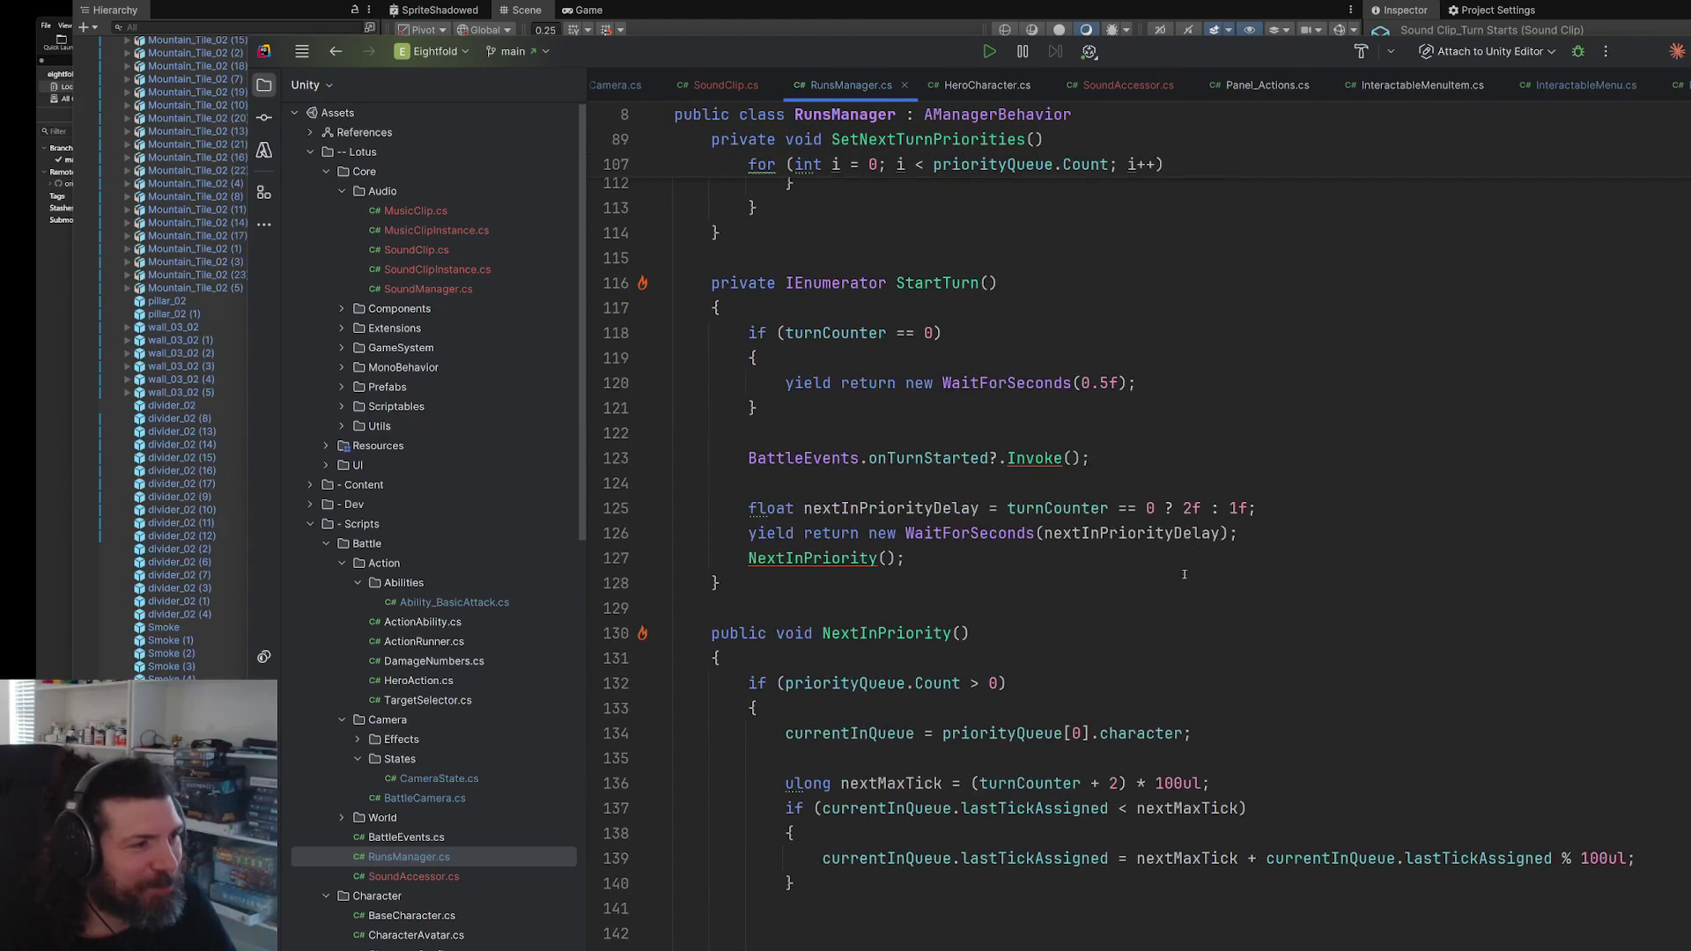
scroll(1184, 564, "down", 2)
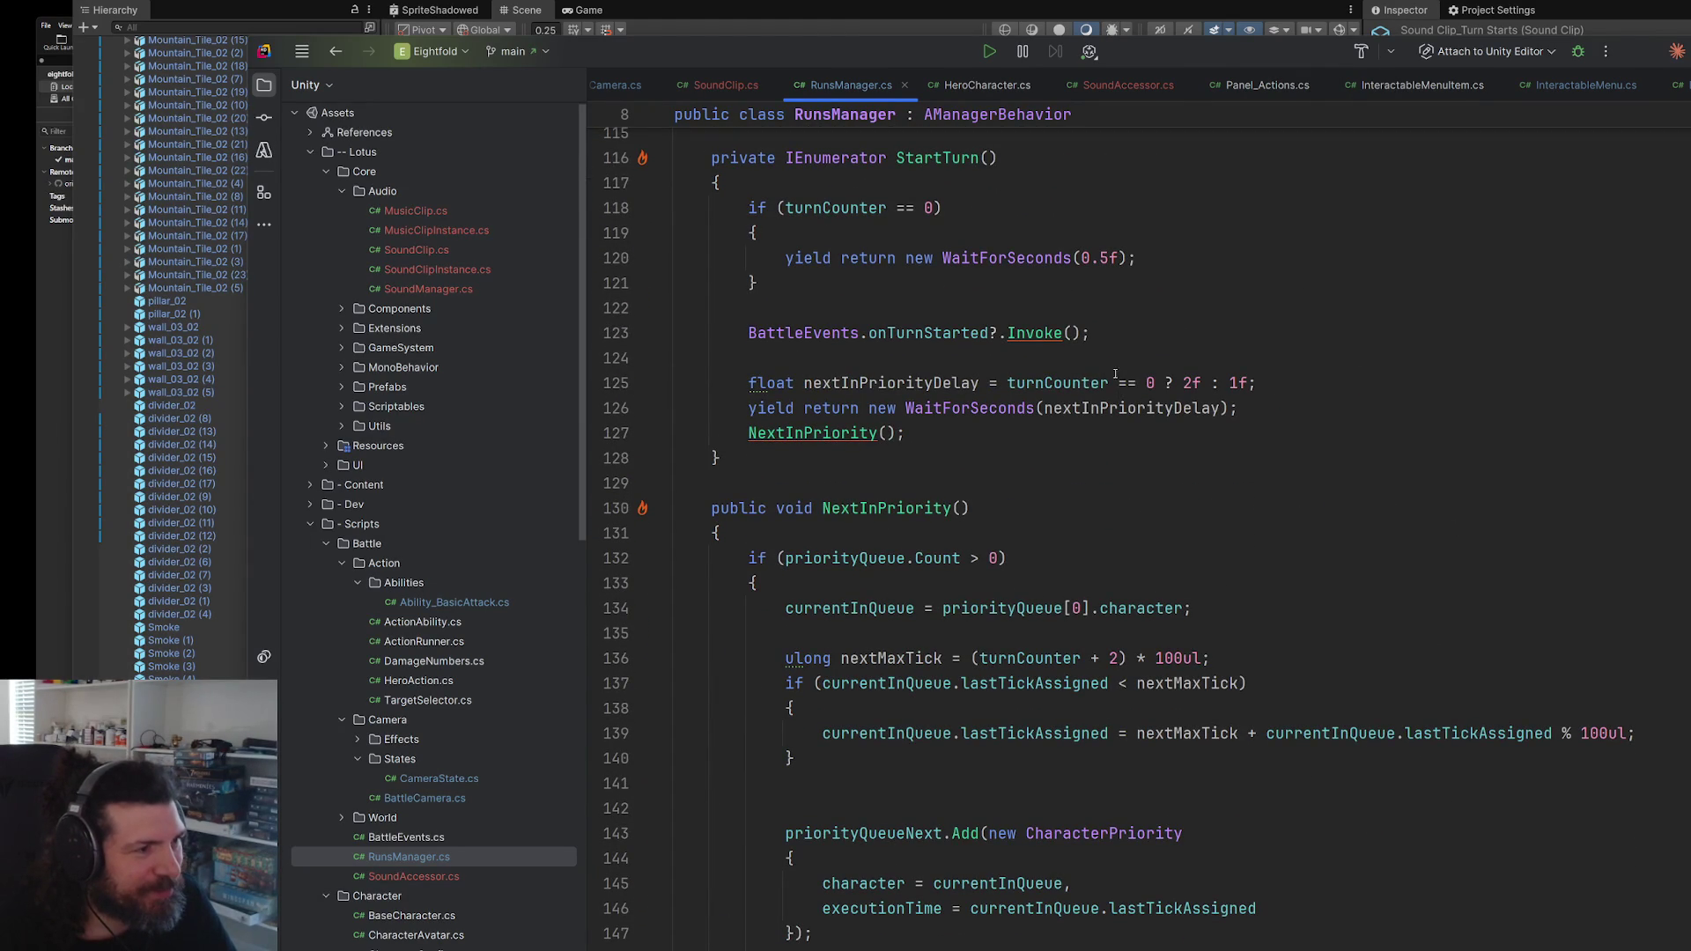
- Paste the PlaySound call into StartTurn, changing menuMove to turnStarts, and return to Unity
left_click(1125, 316)
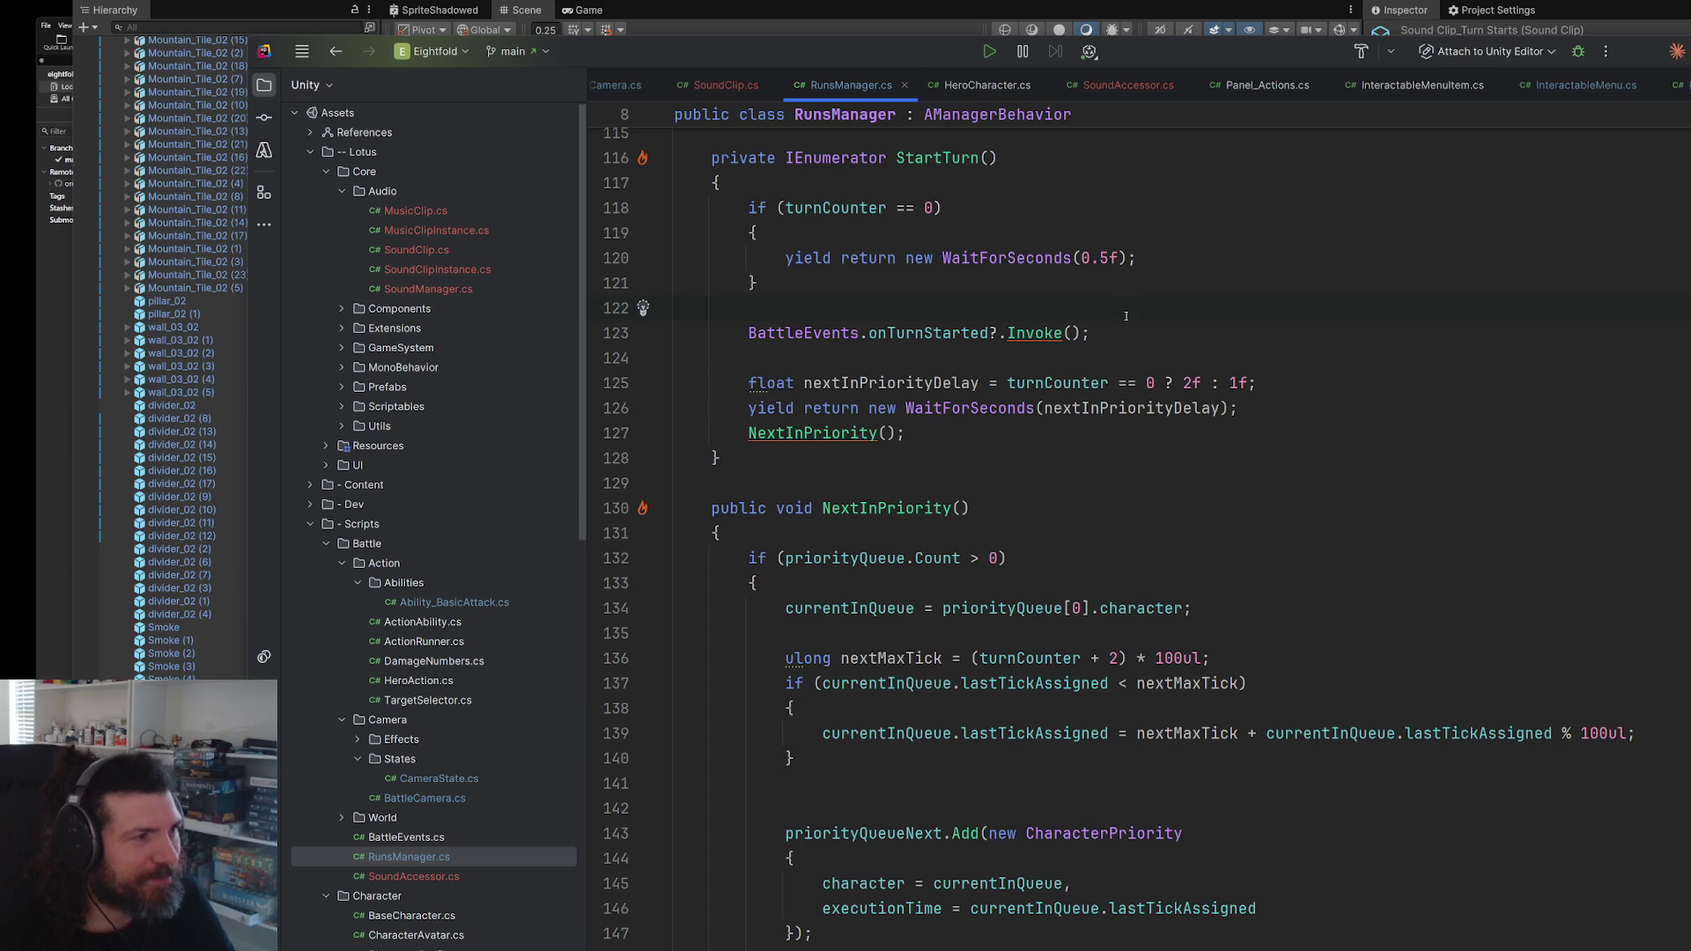
key("ctrl+v")
double_click(1125, 316)
type("tu")
key("Return")
key("alt+Tab")
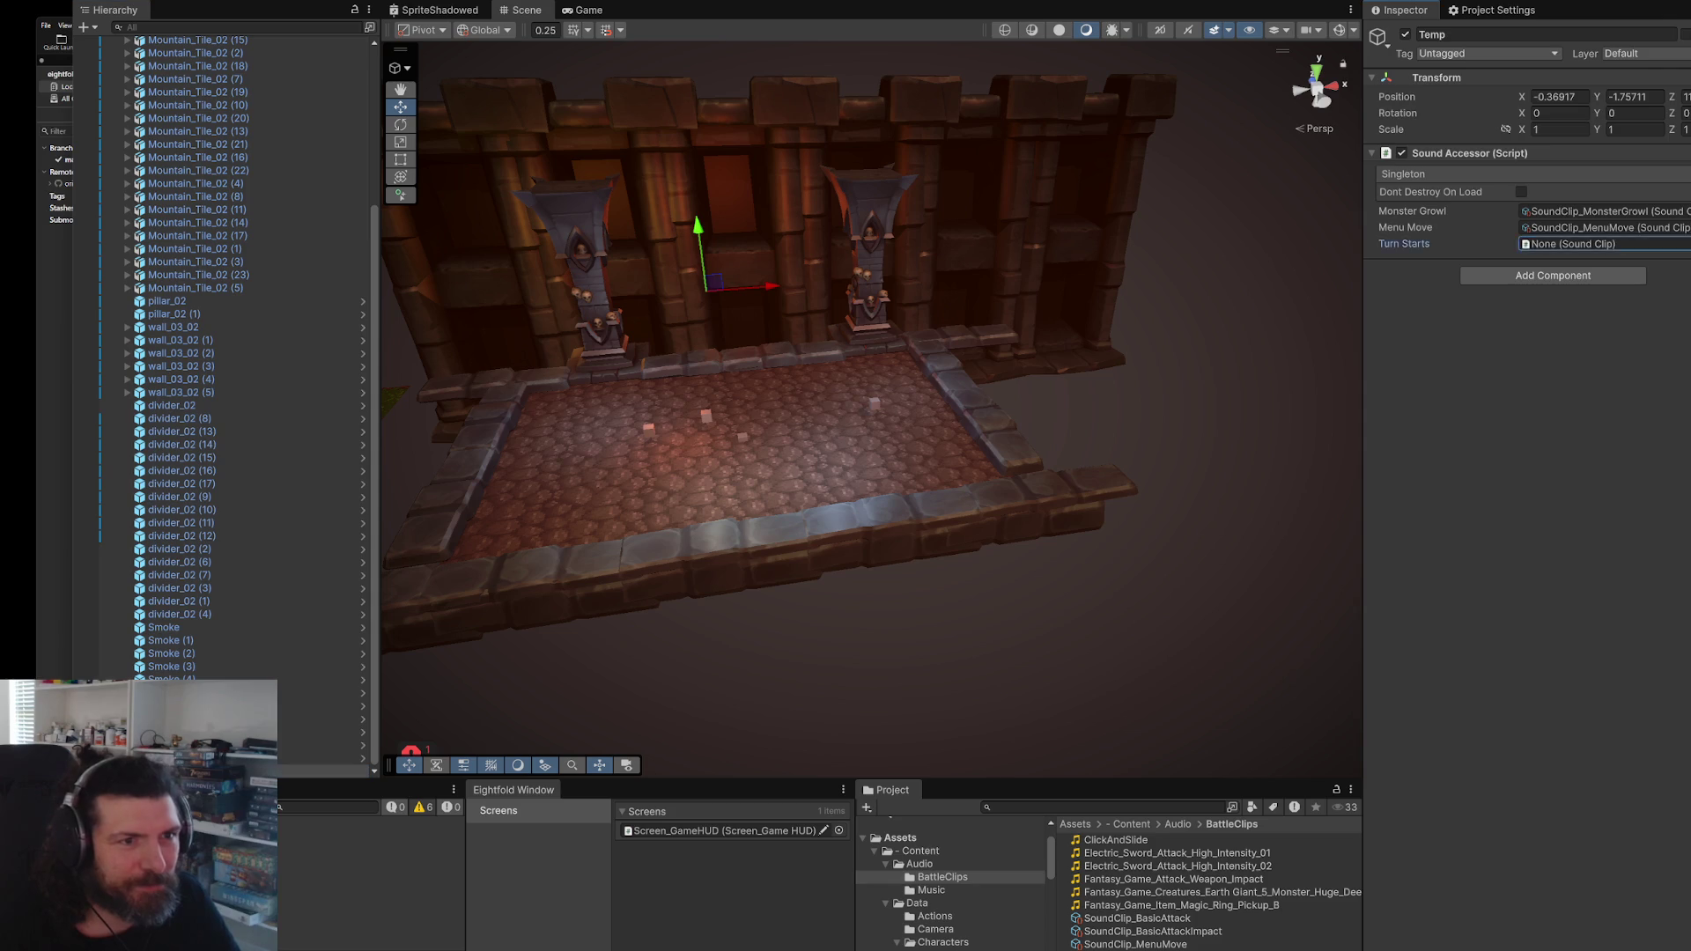
- Assign SoundClip_TurnStarts to the Turn Starts field and play-test the battle with one Attack
left_click(1575, 227)
double_click(1464, 146)
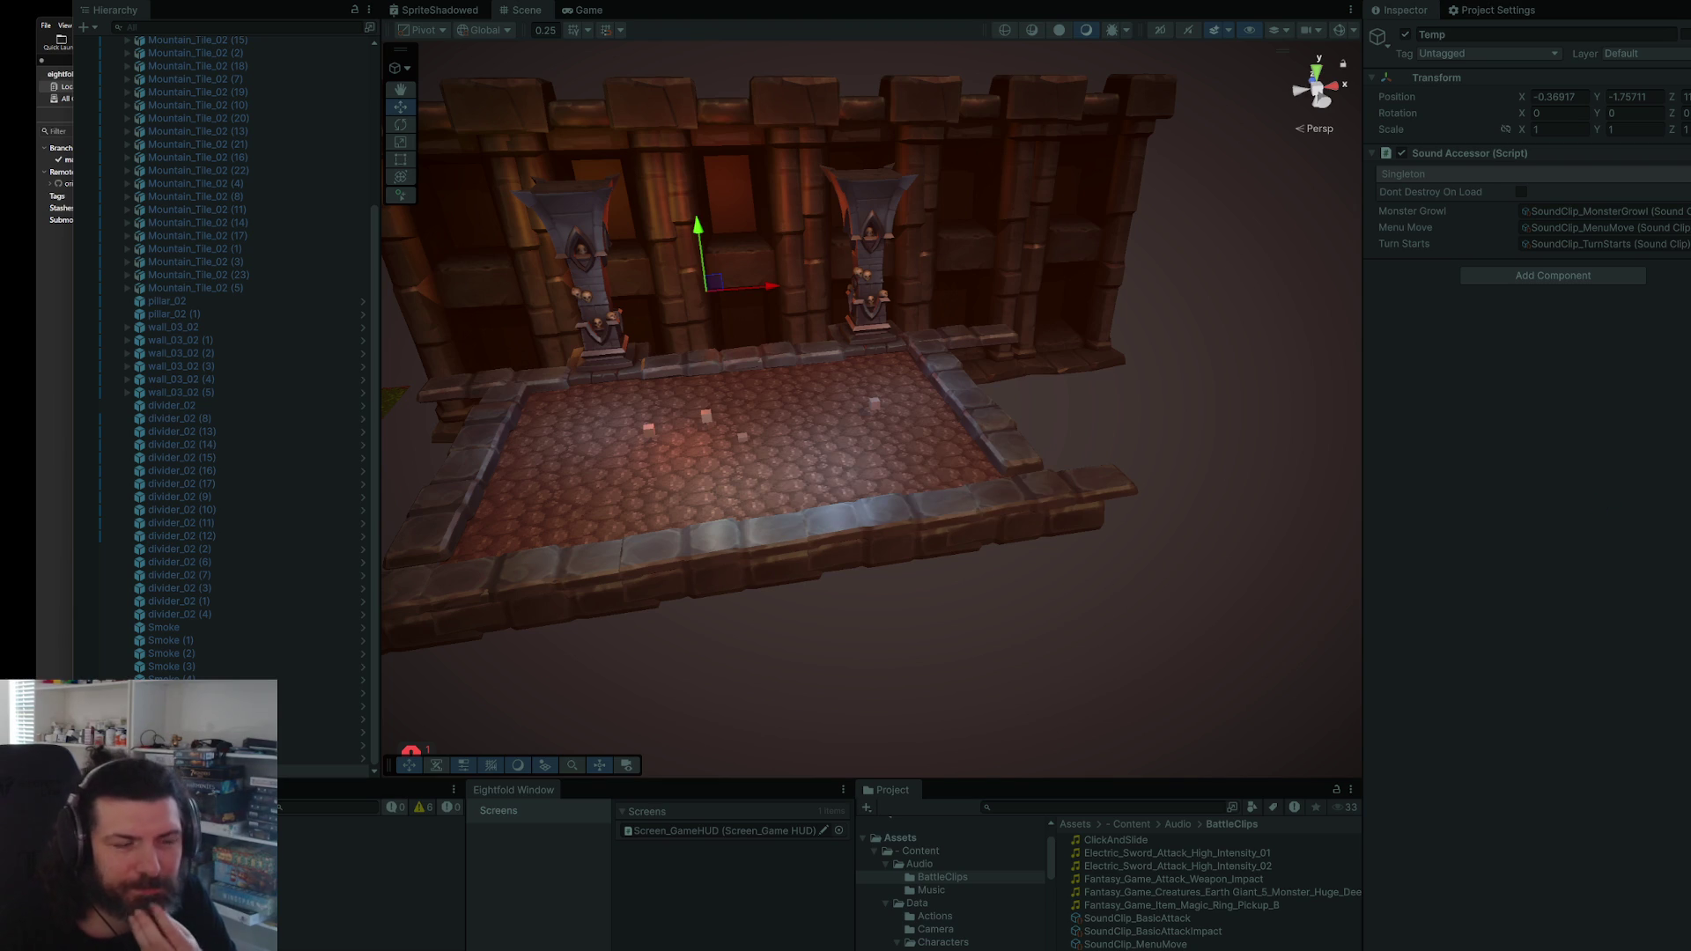
key("ctrl+p")
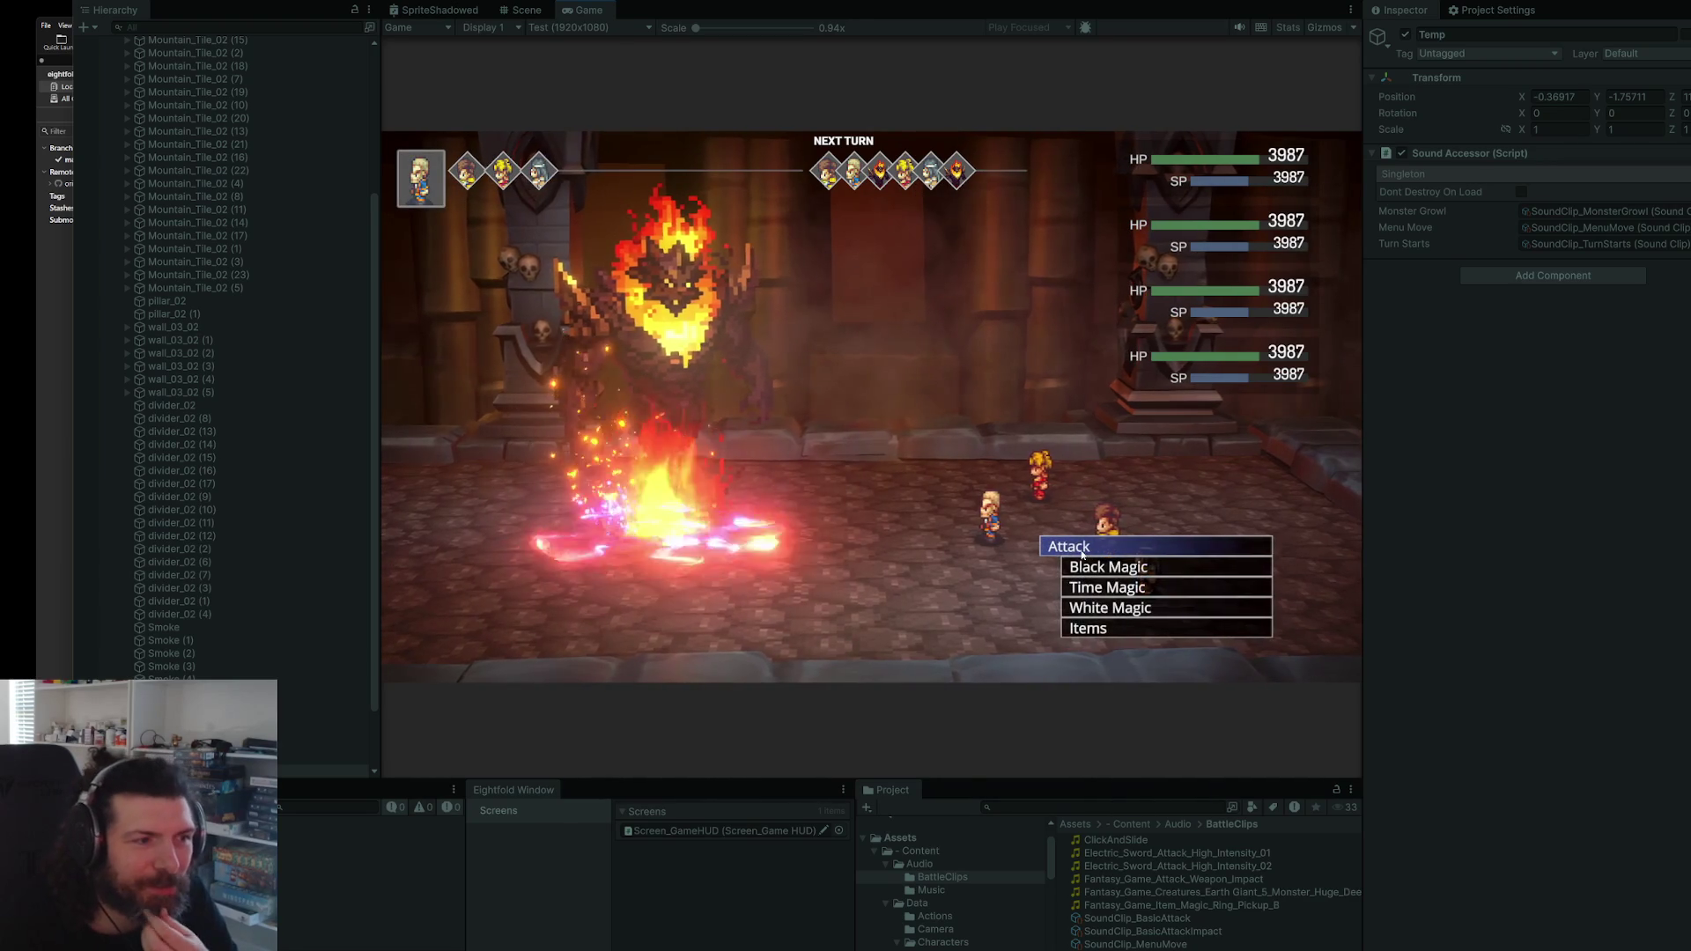
key("Return")
key("Return")
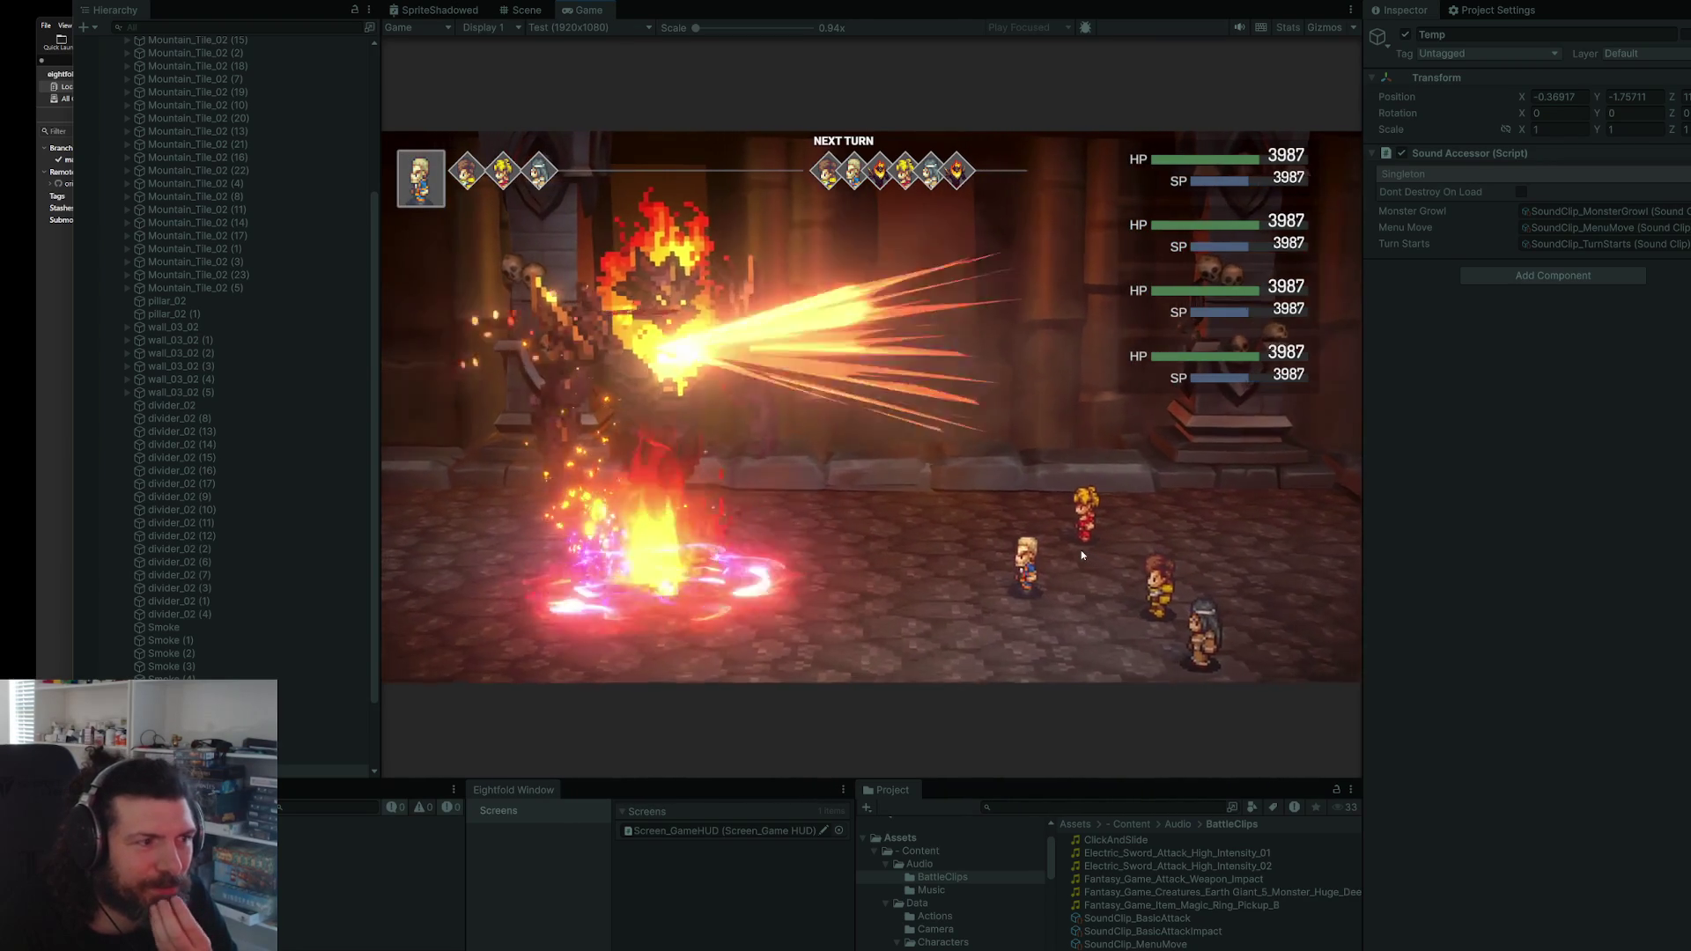
key("ctrl+p")
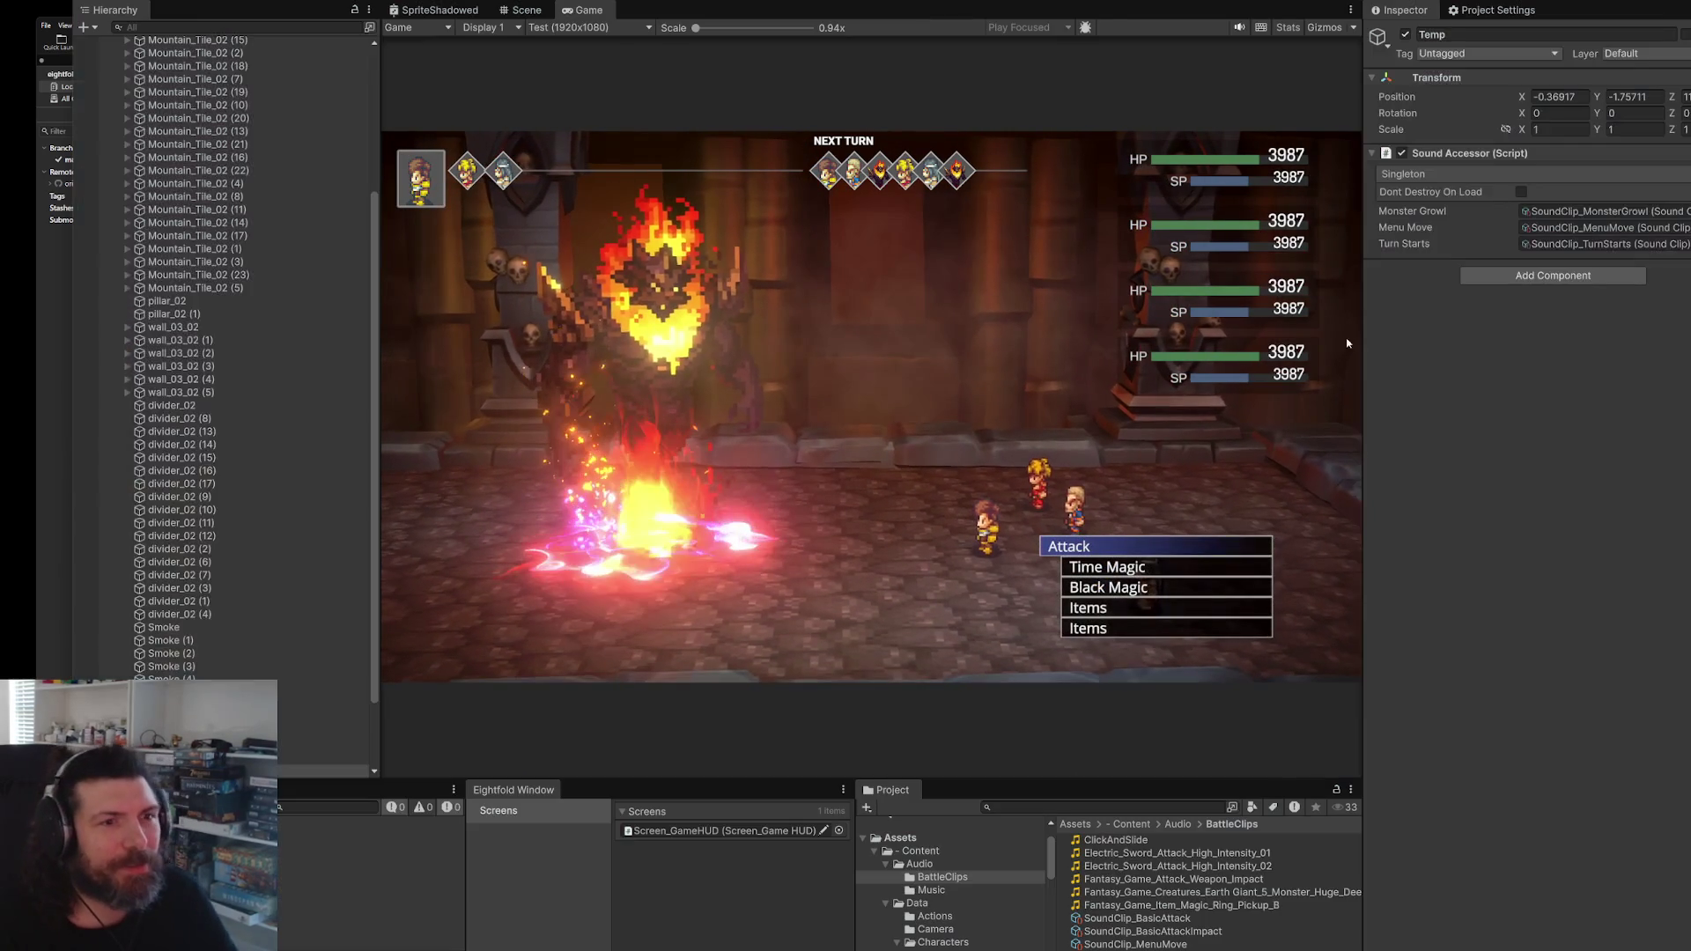
- In Rider, delete RunsManager's turn-start PlaySound line 123 together with its blank line
key("alt+Tab")
key("End")
key("shift+Up")
key("shift+Up")
key("ctrl+c")
key("BackSpace")
- Open Panel_Priorities.cs through the 'io' search and locate OnTurnStarted
left_click(1036, 605)
type("io")
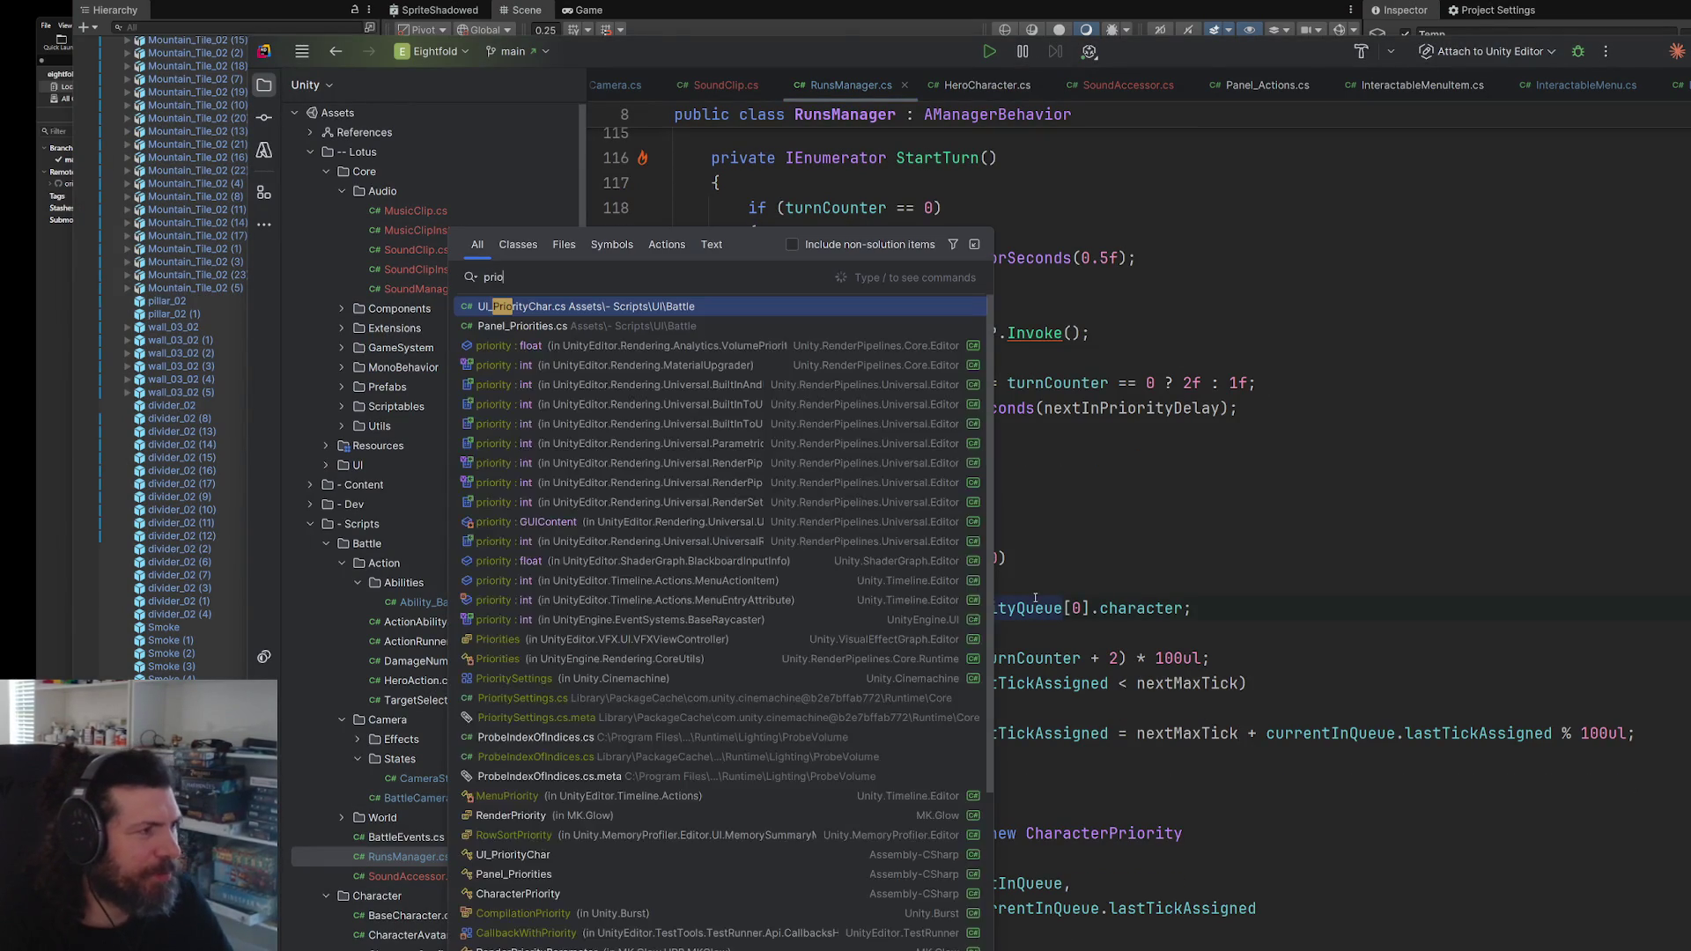
key("Return")
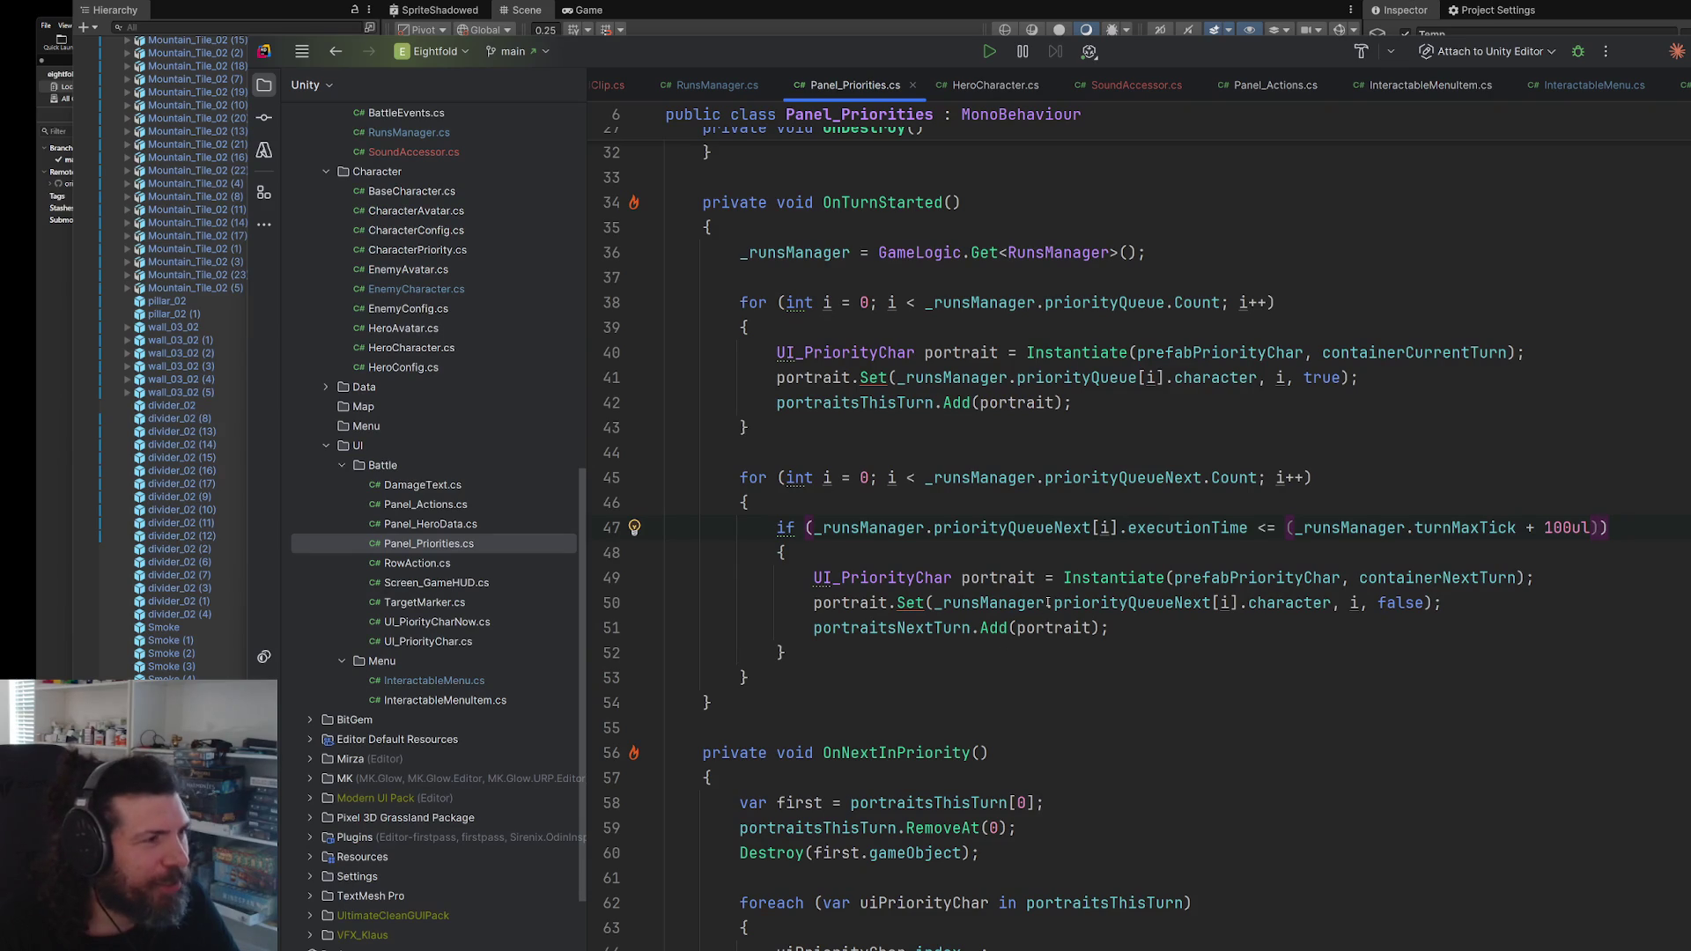
scroll(1007, 641, "down", 8)
scroll(1047, 602, "up", 7)
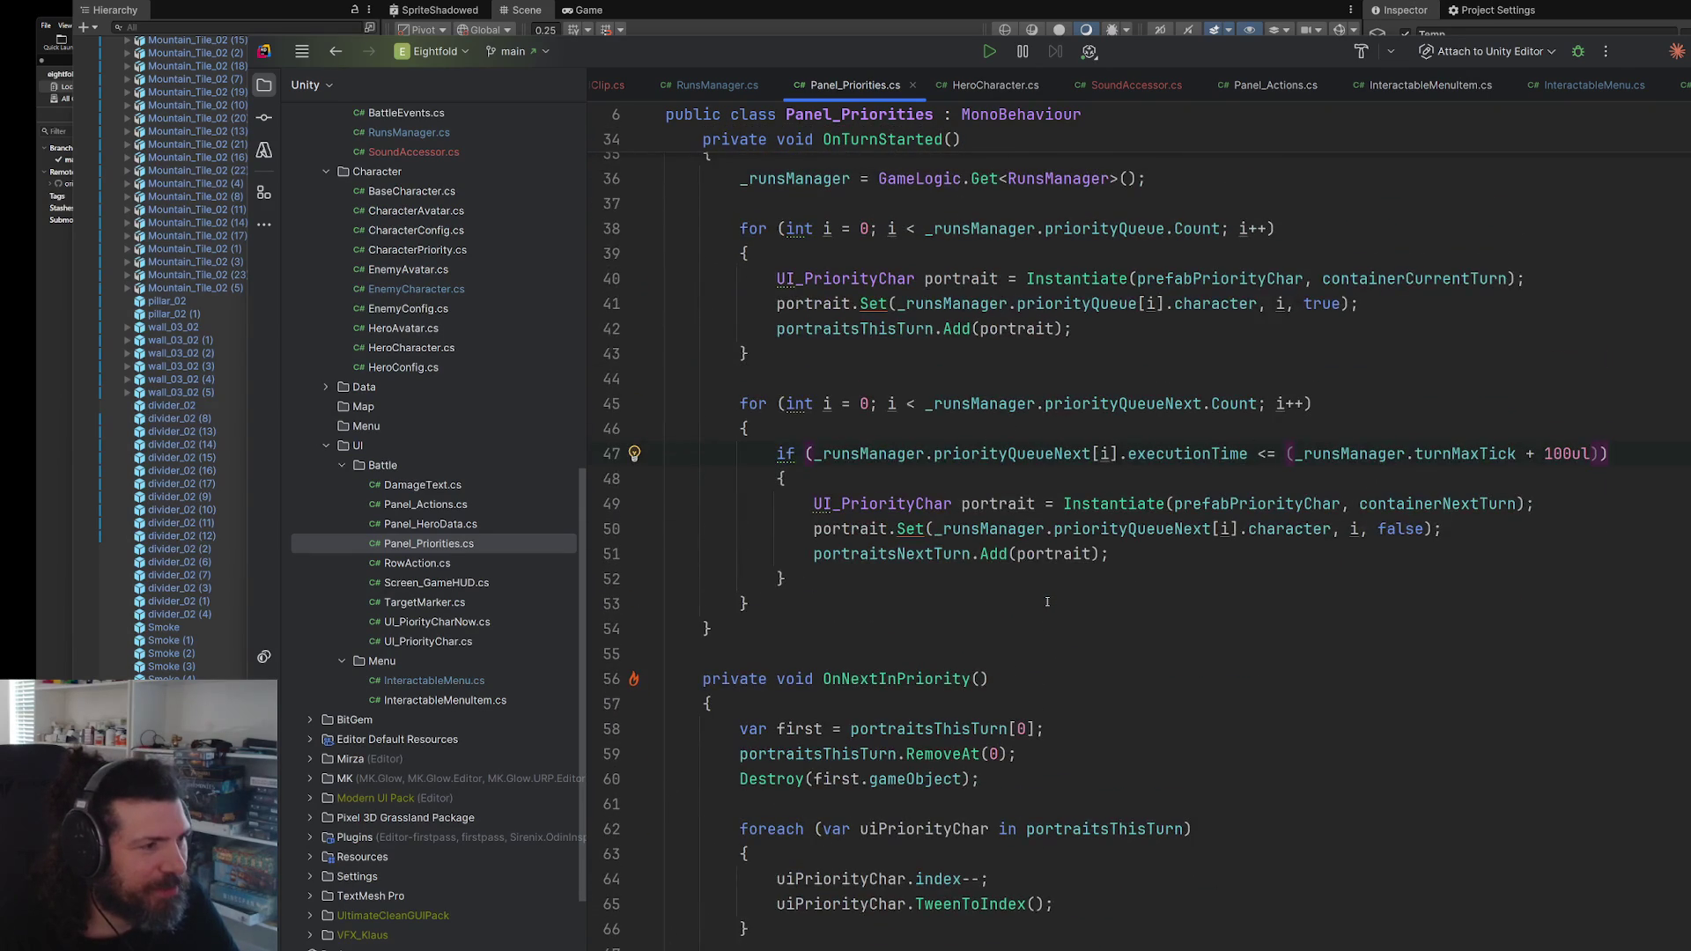
scroll(1047, 602, "up", 3)
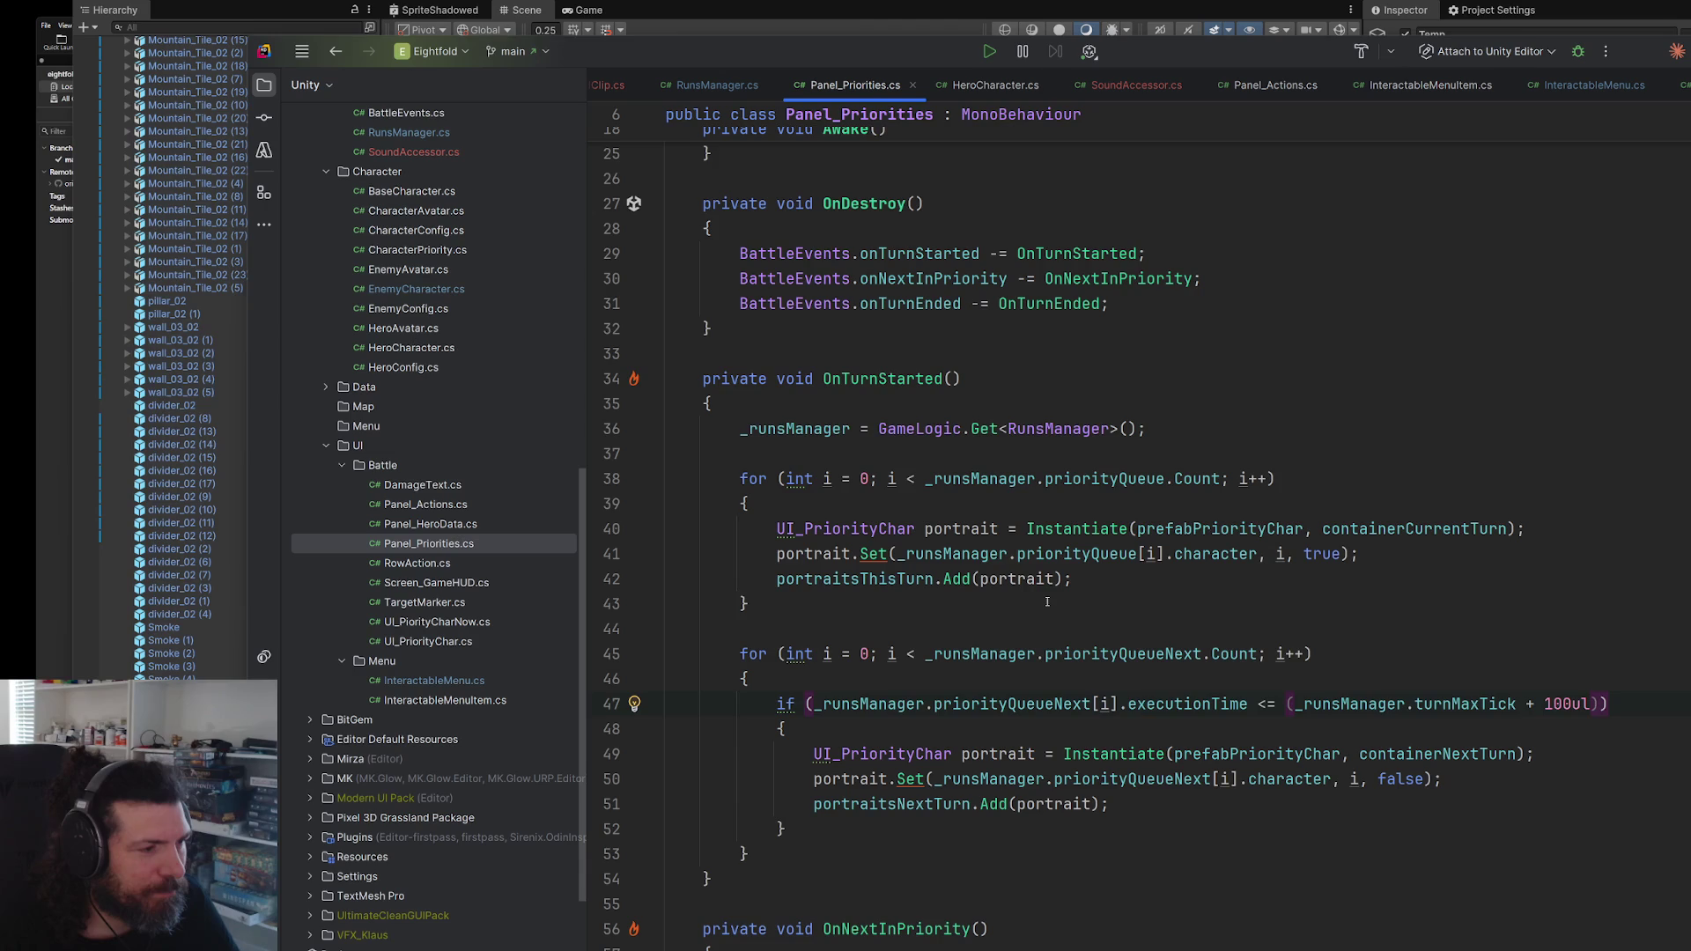
scroll(1047, 602, "down", 3)
- Paste SoundManager.I.PlaySound(SoundAccessor.I.turnStarts); after the second loop, tidy blank lines, return to Unity
left_click(831, 601)
key("Return")
key("Return")
key("Return")
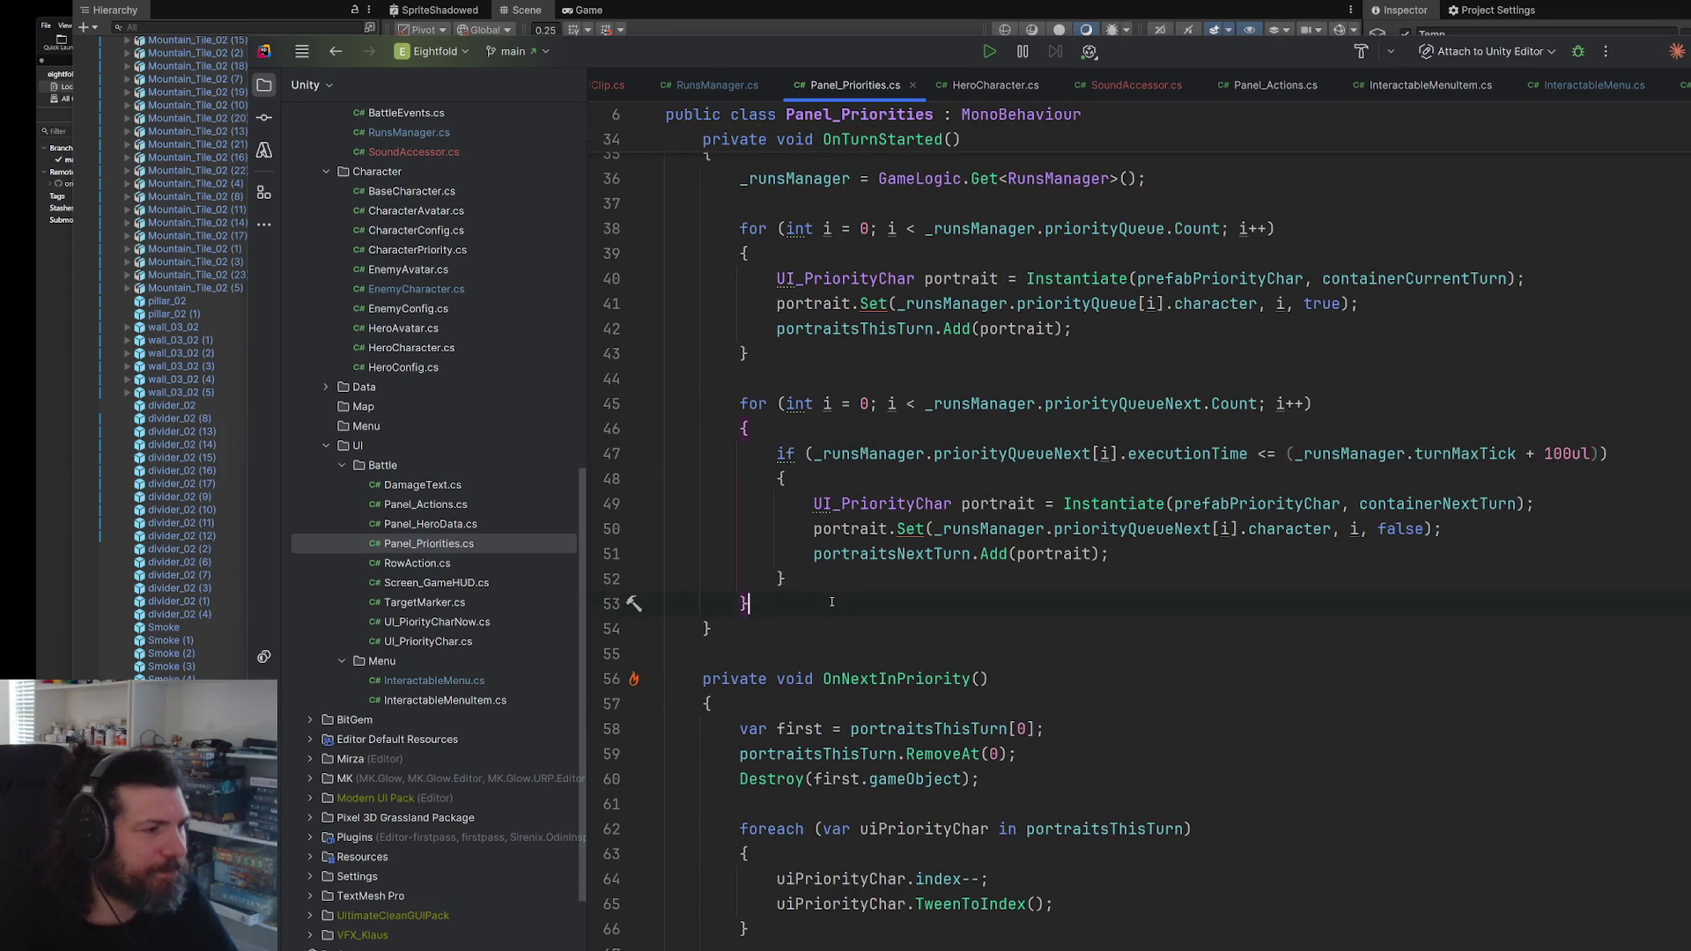
key("ctrl+v")
key("Up")
key("BackSpace")
key("BackSpace")
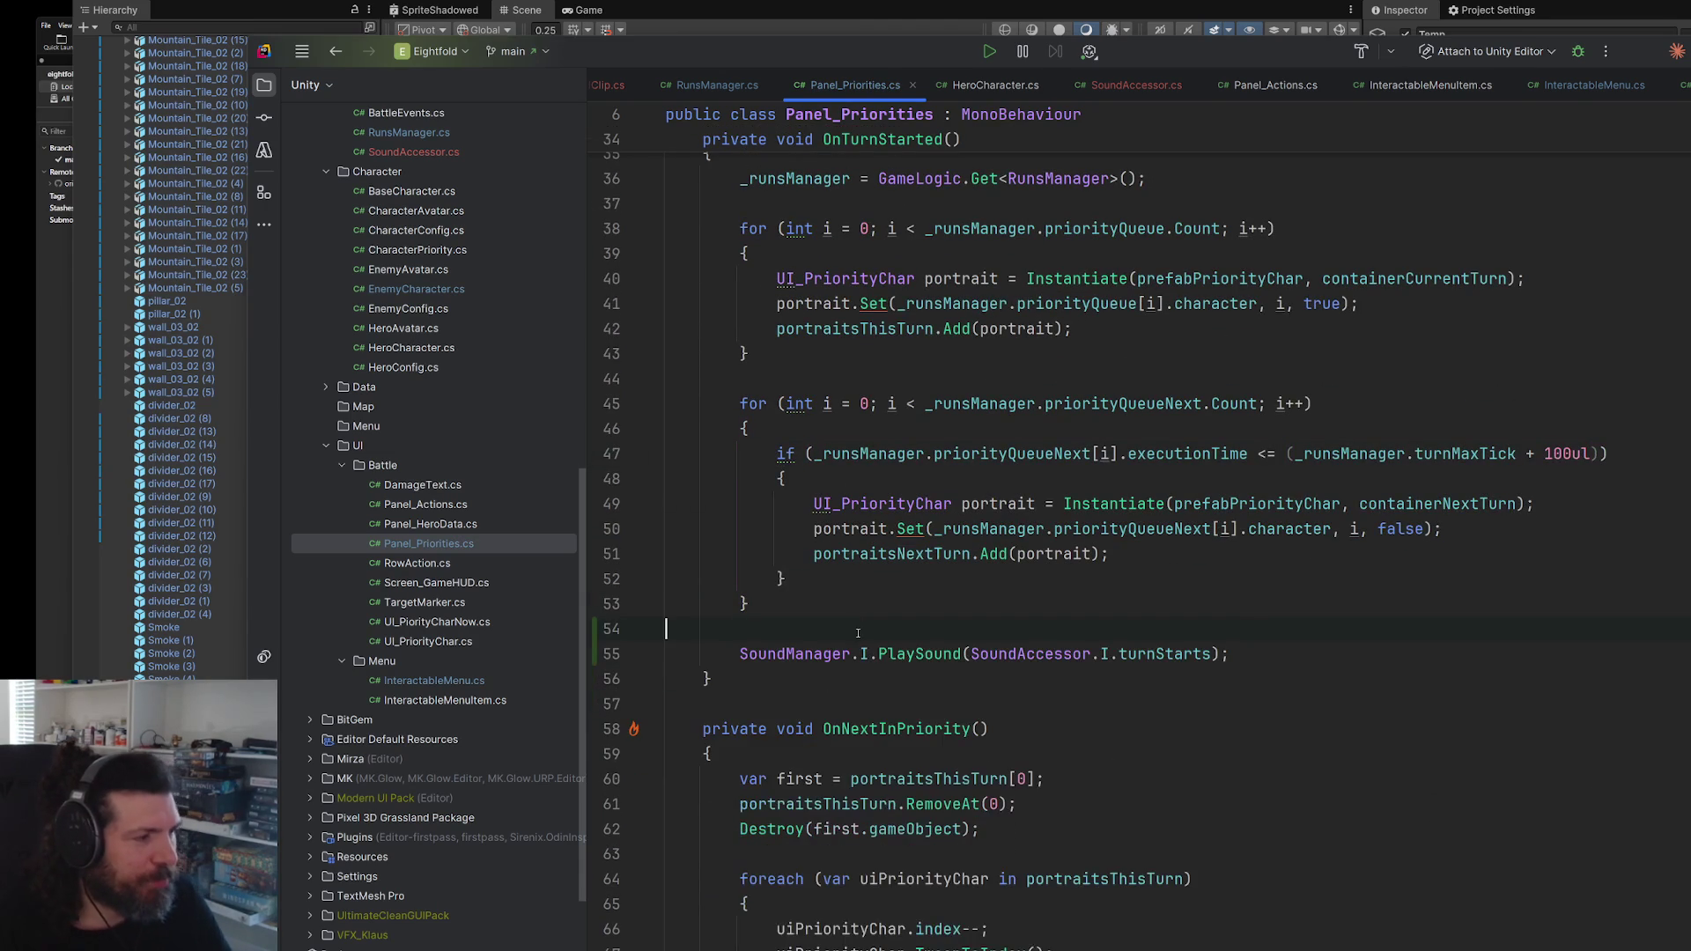
key("alt+Tab")
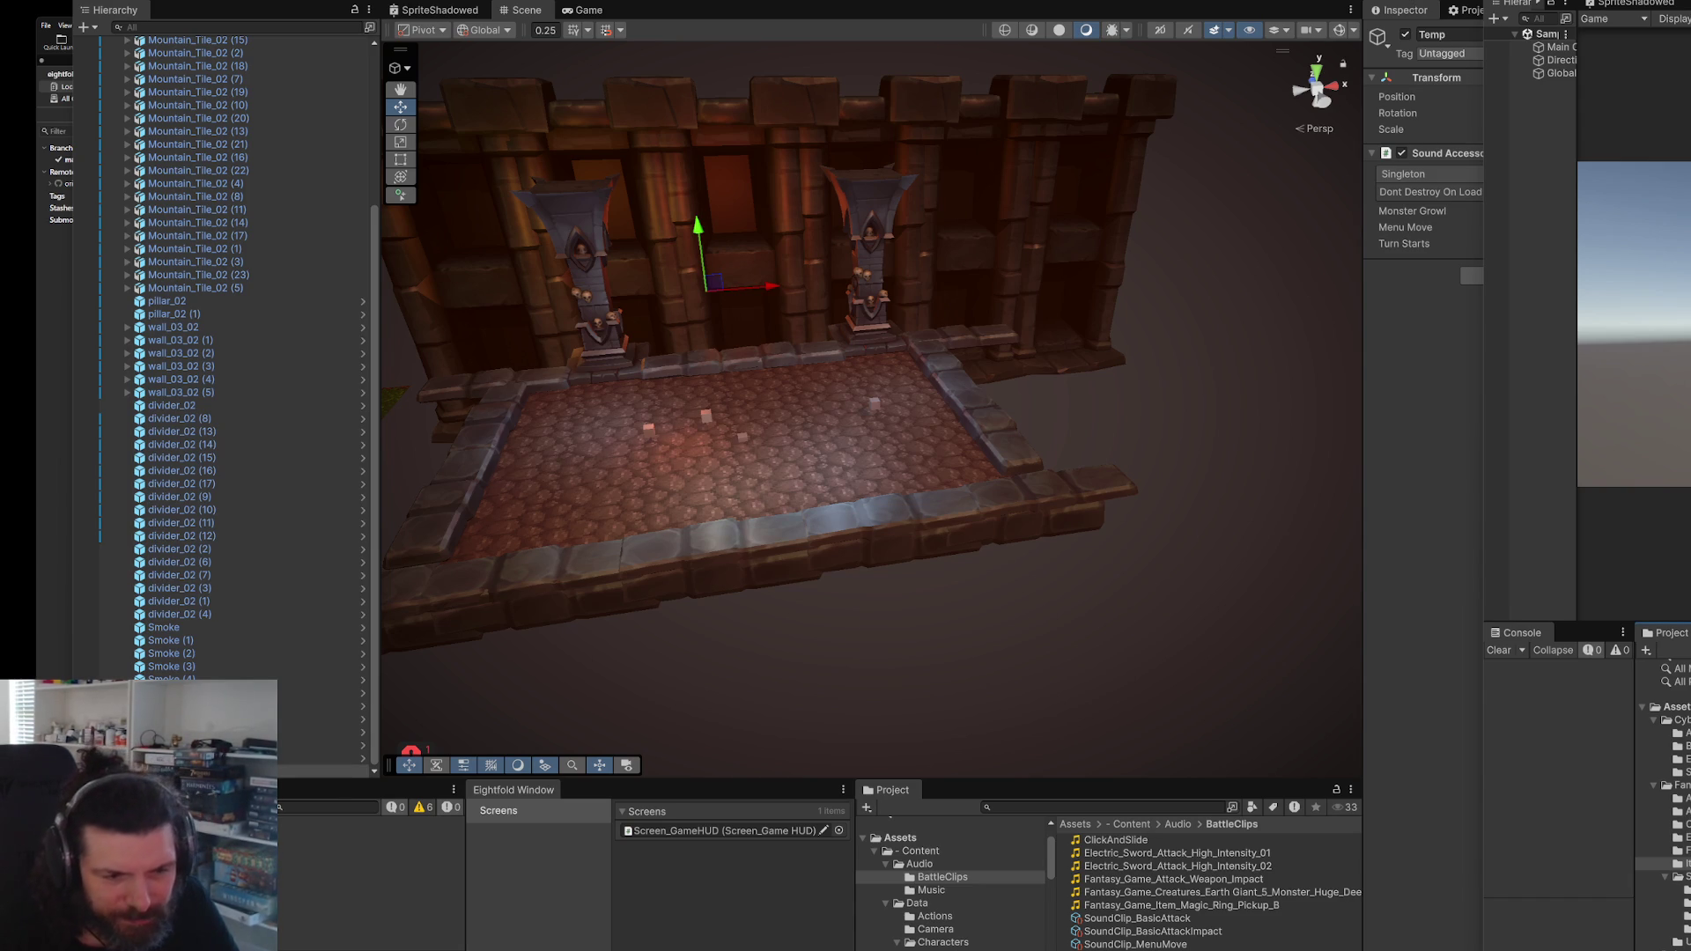
- Replace the Turn Starts clip with the Holy_Priest_Spell audio, play-test, then return to Rider
scroll(1664, 801, "down", 2)
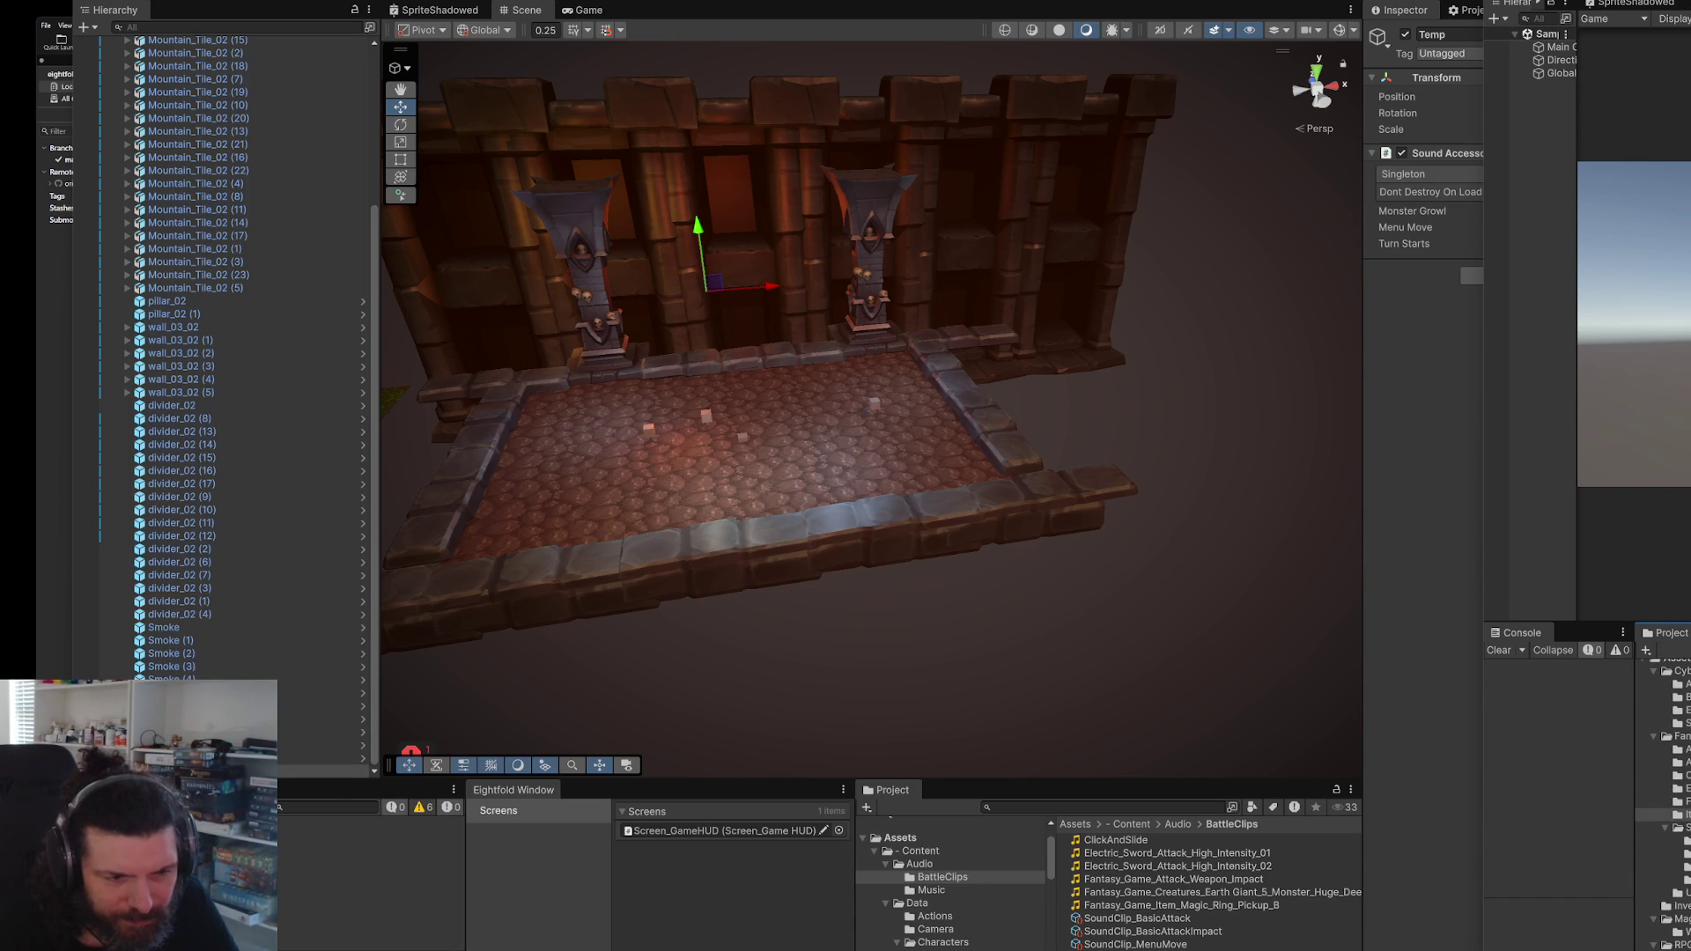
left_click(1673, 866)
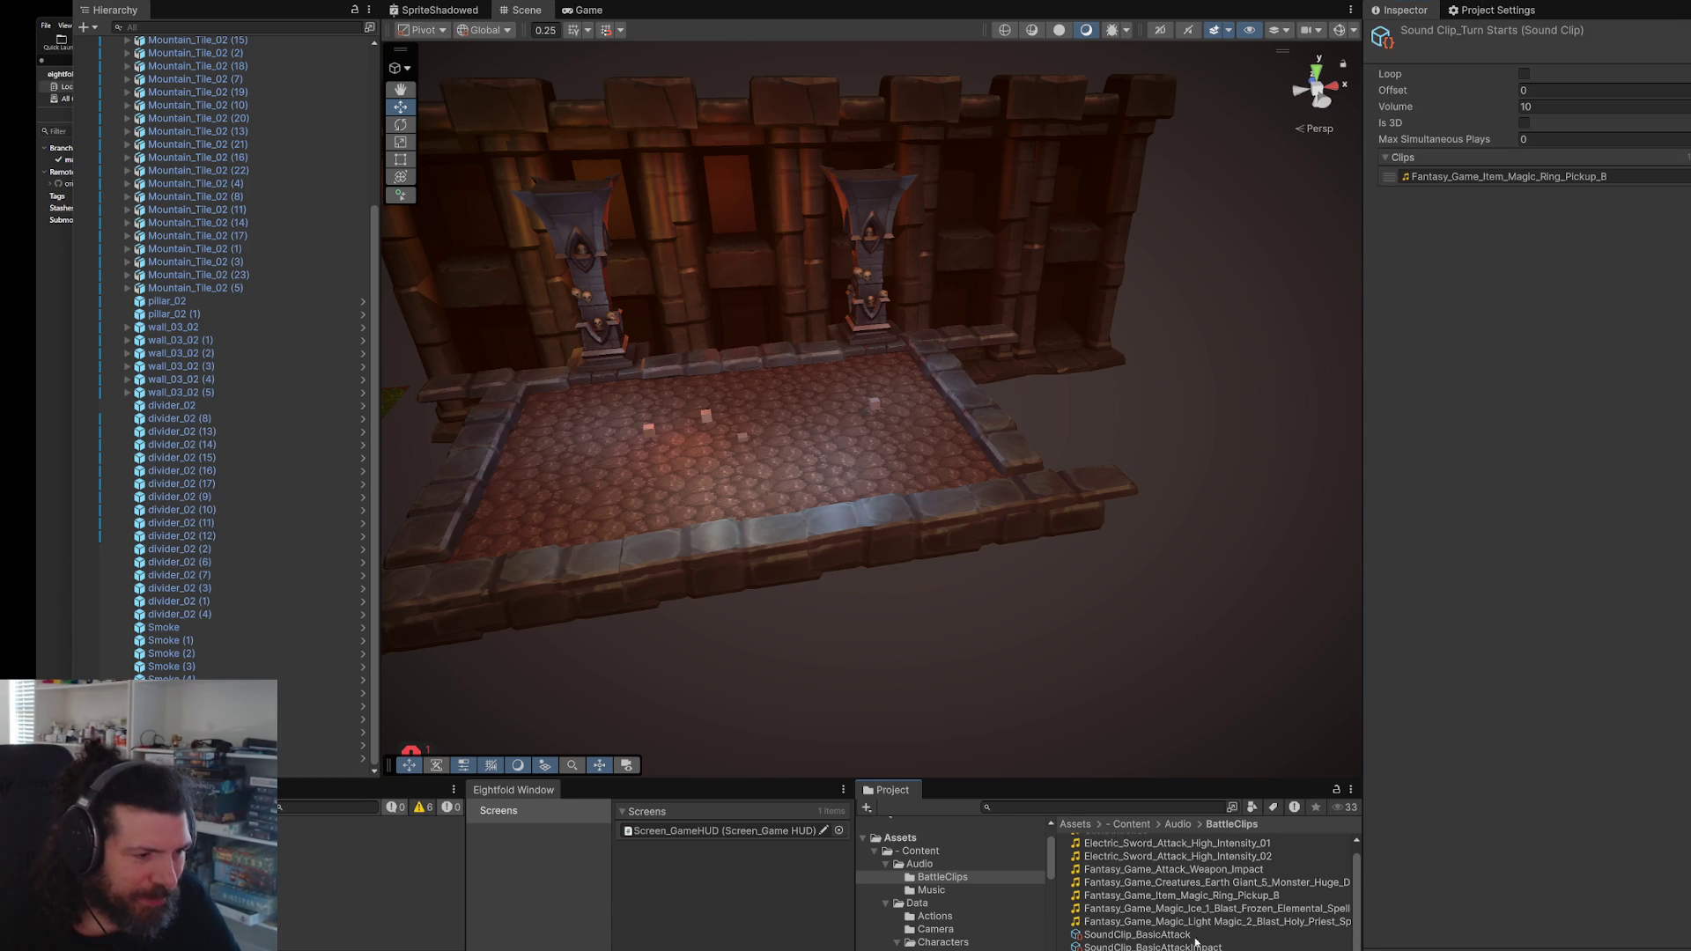
left_click(1547, 180)
left_click_drag(1547, 185, 1545, 186)
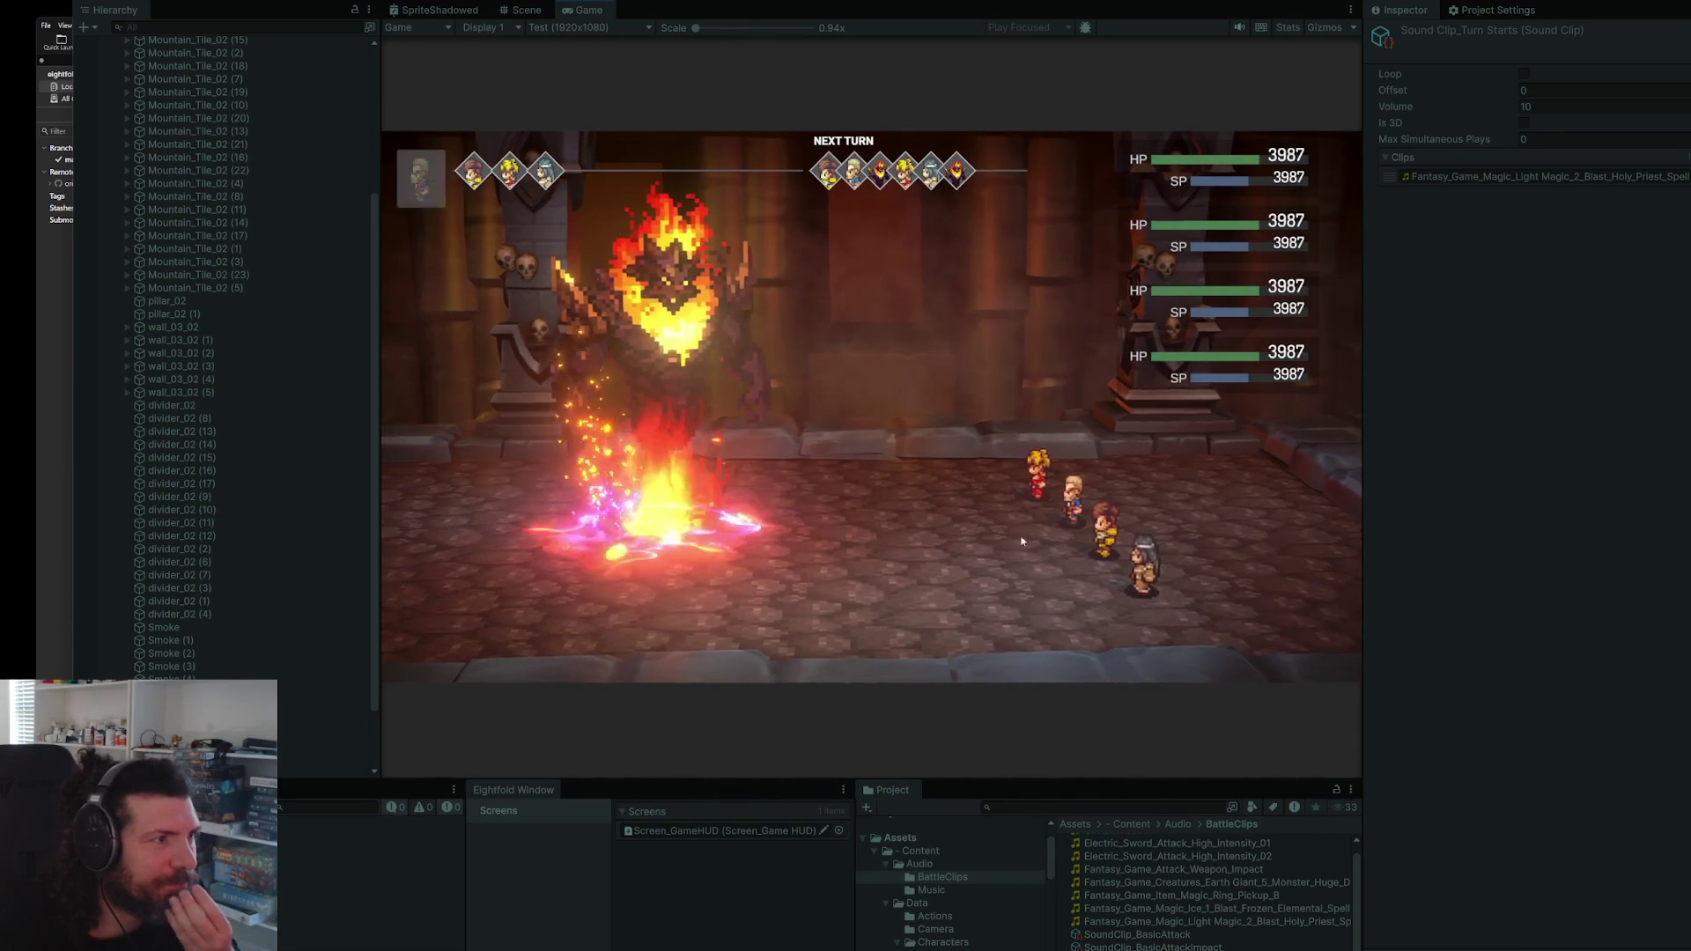
key("ctrl+p")
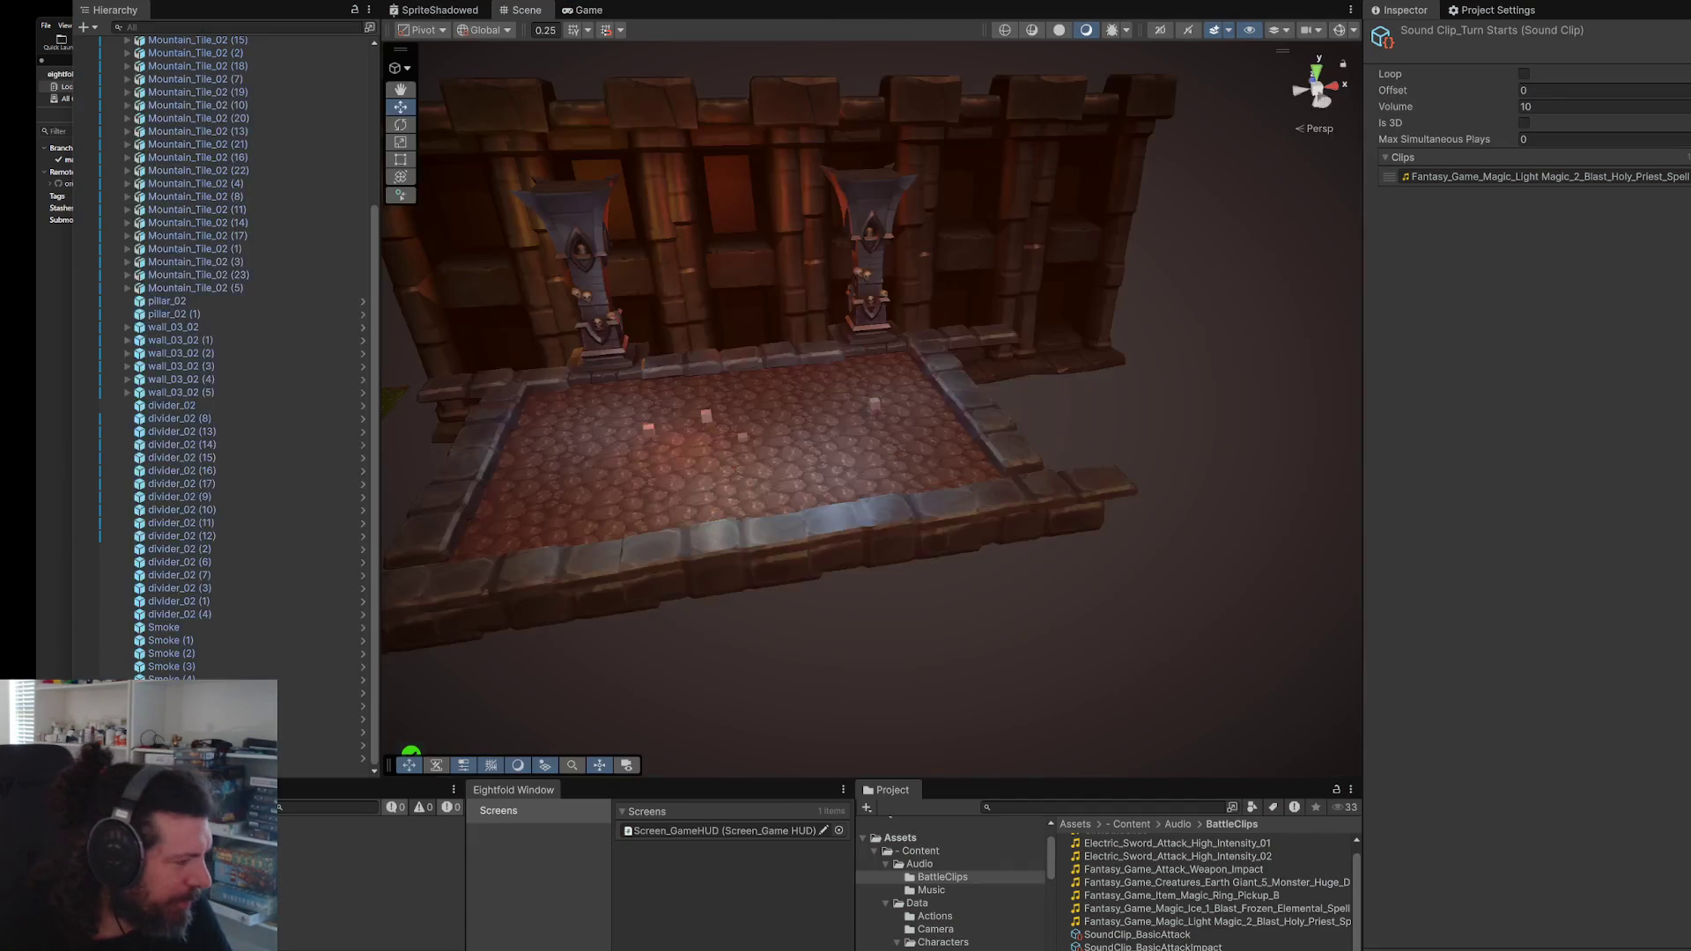
key("alt+Tab")
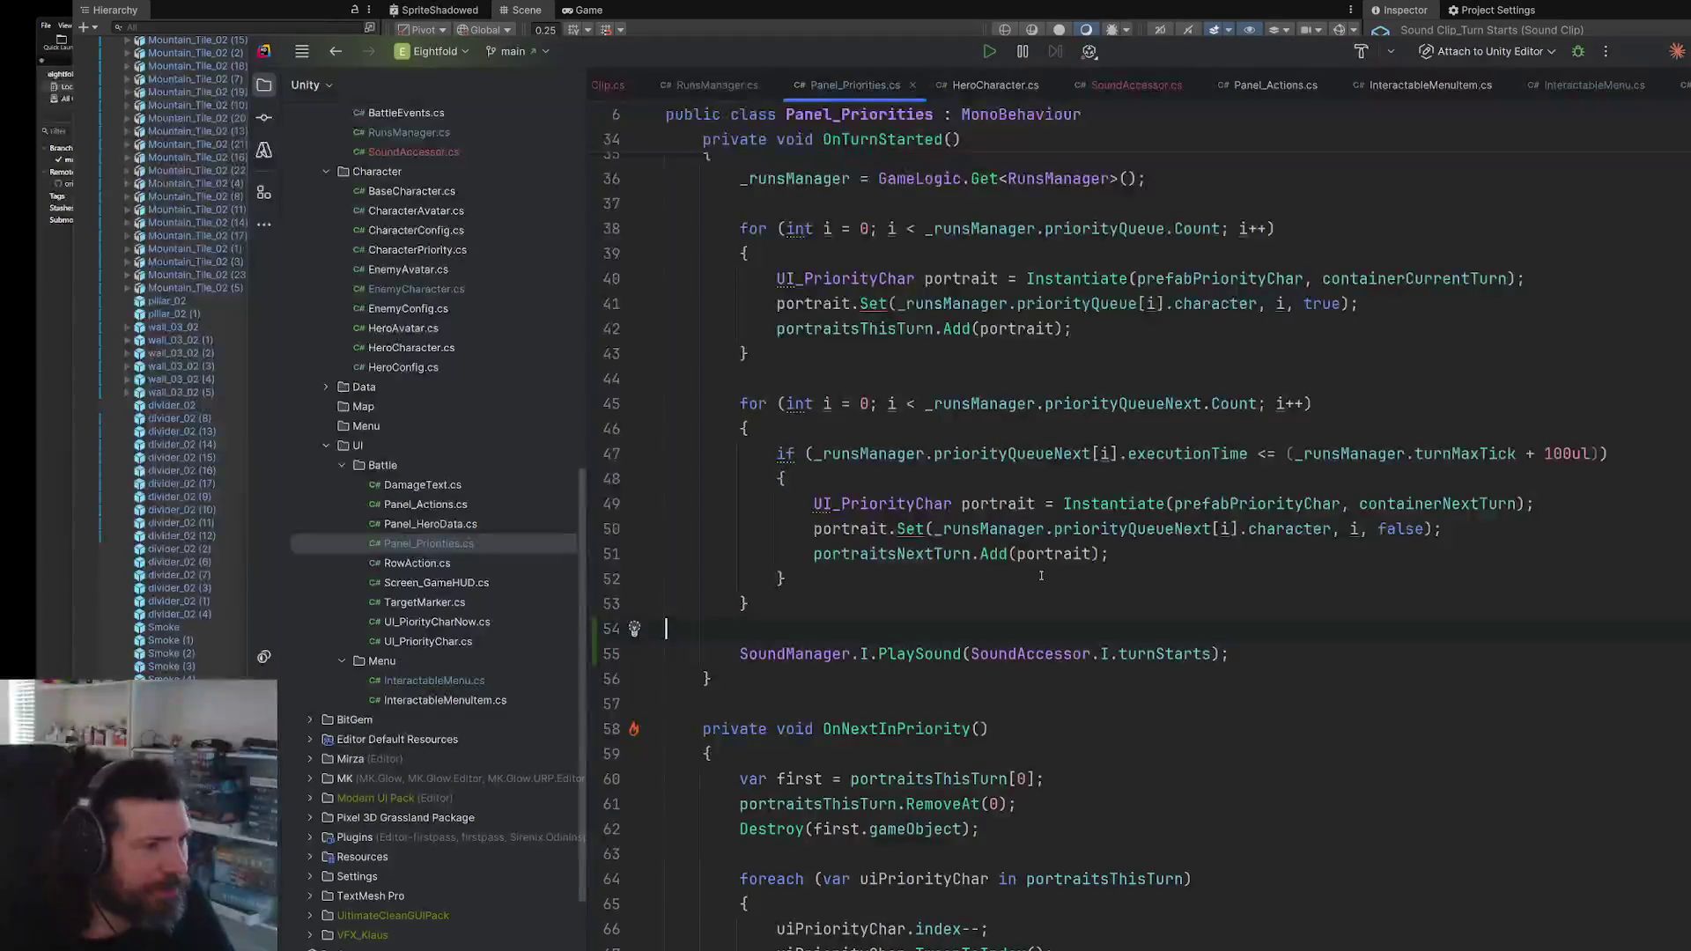
- Cut the turnStarts PlaySound line and its blank line out of Panel_Priorities' OnTurnStarted
scroll(1041, 576, "up", 9)
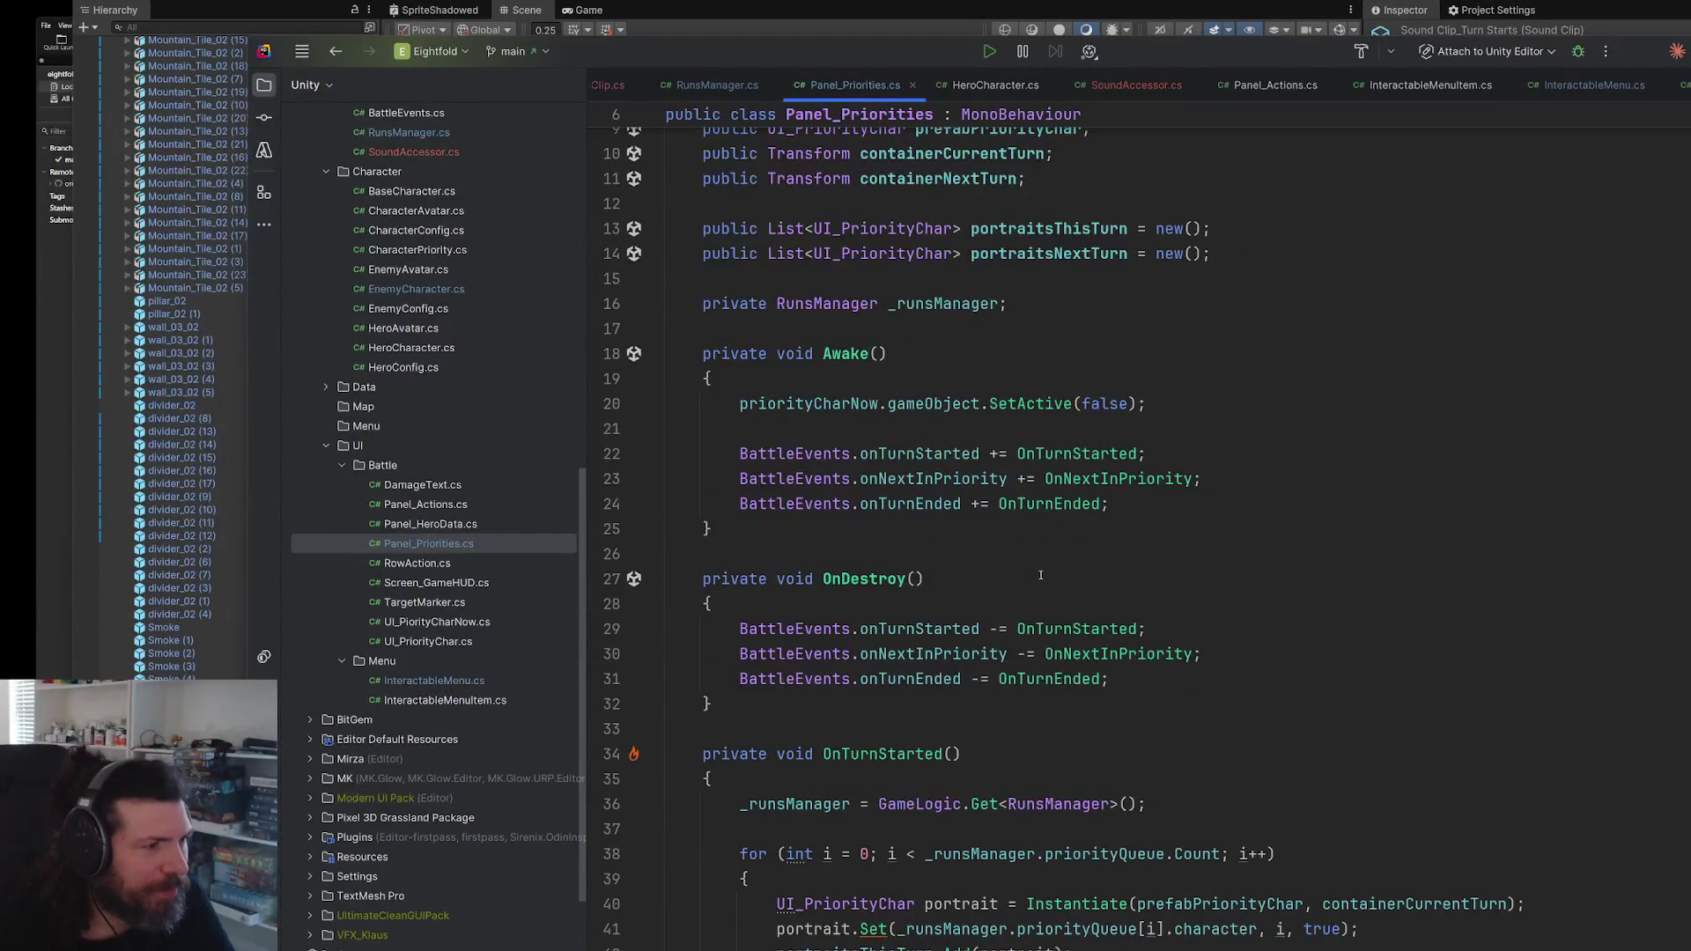
scroll(1025, 526, "down", 5)
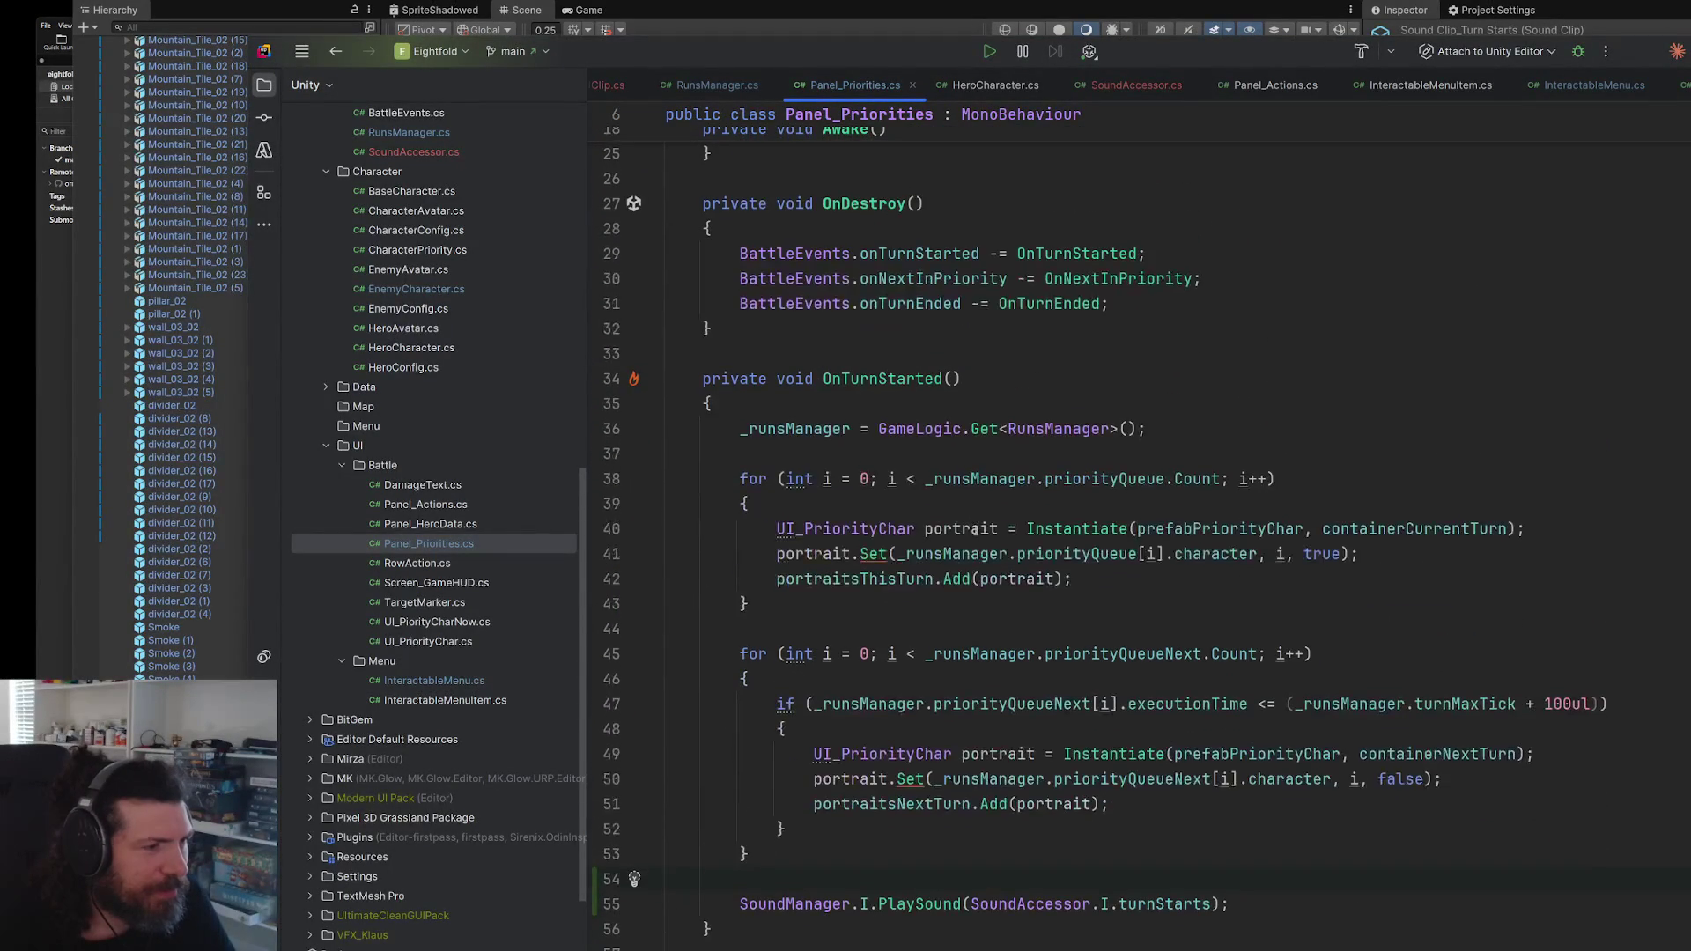
scroll(1043, 711, "down", 9)
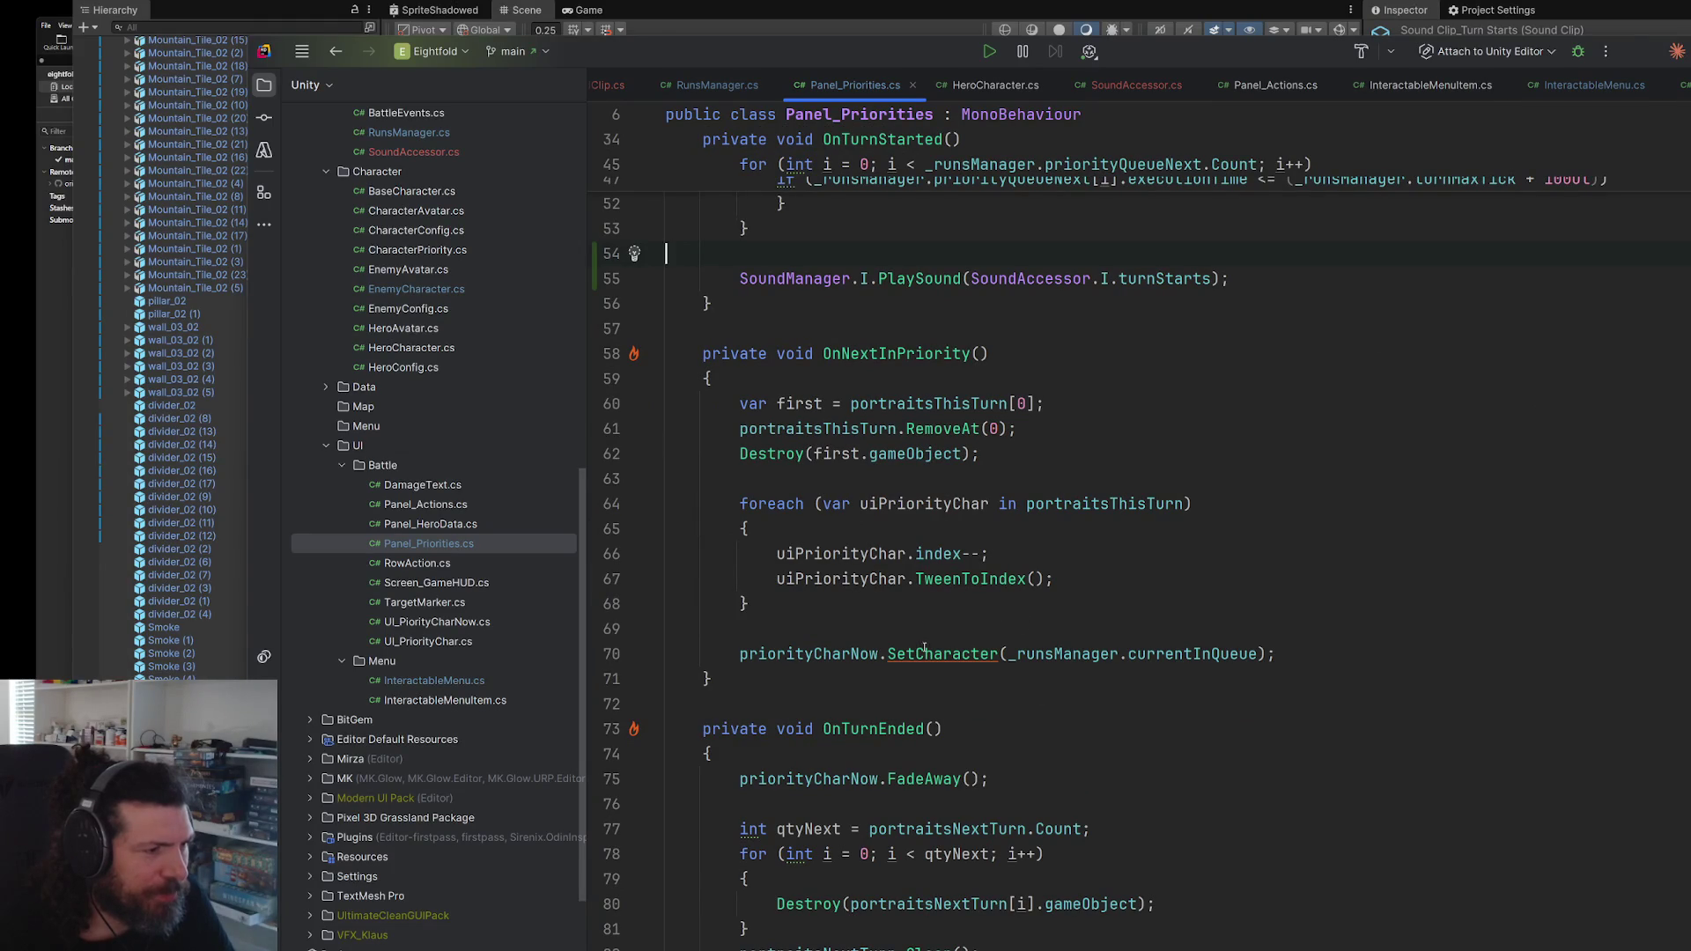
left_click(1227, 277, "shift")
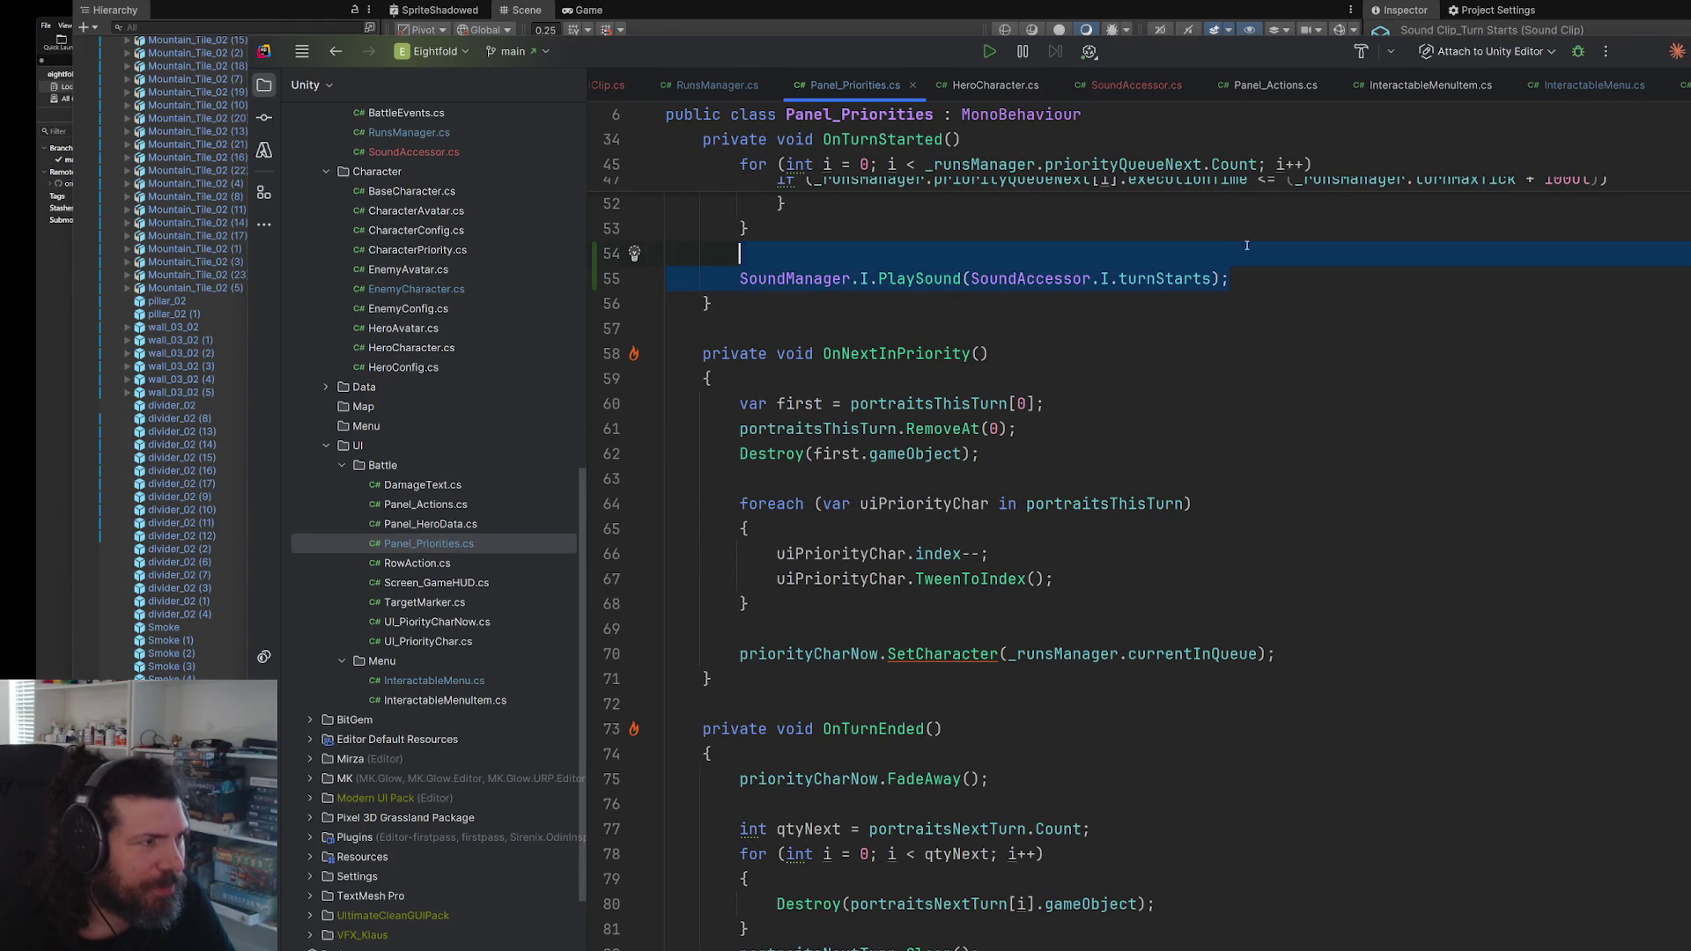
key("BackSpace")
key("BackSpace")
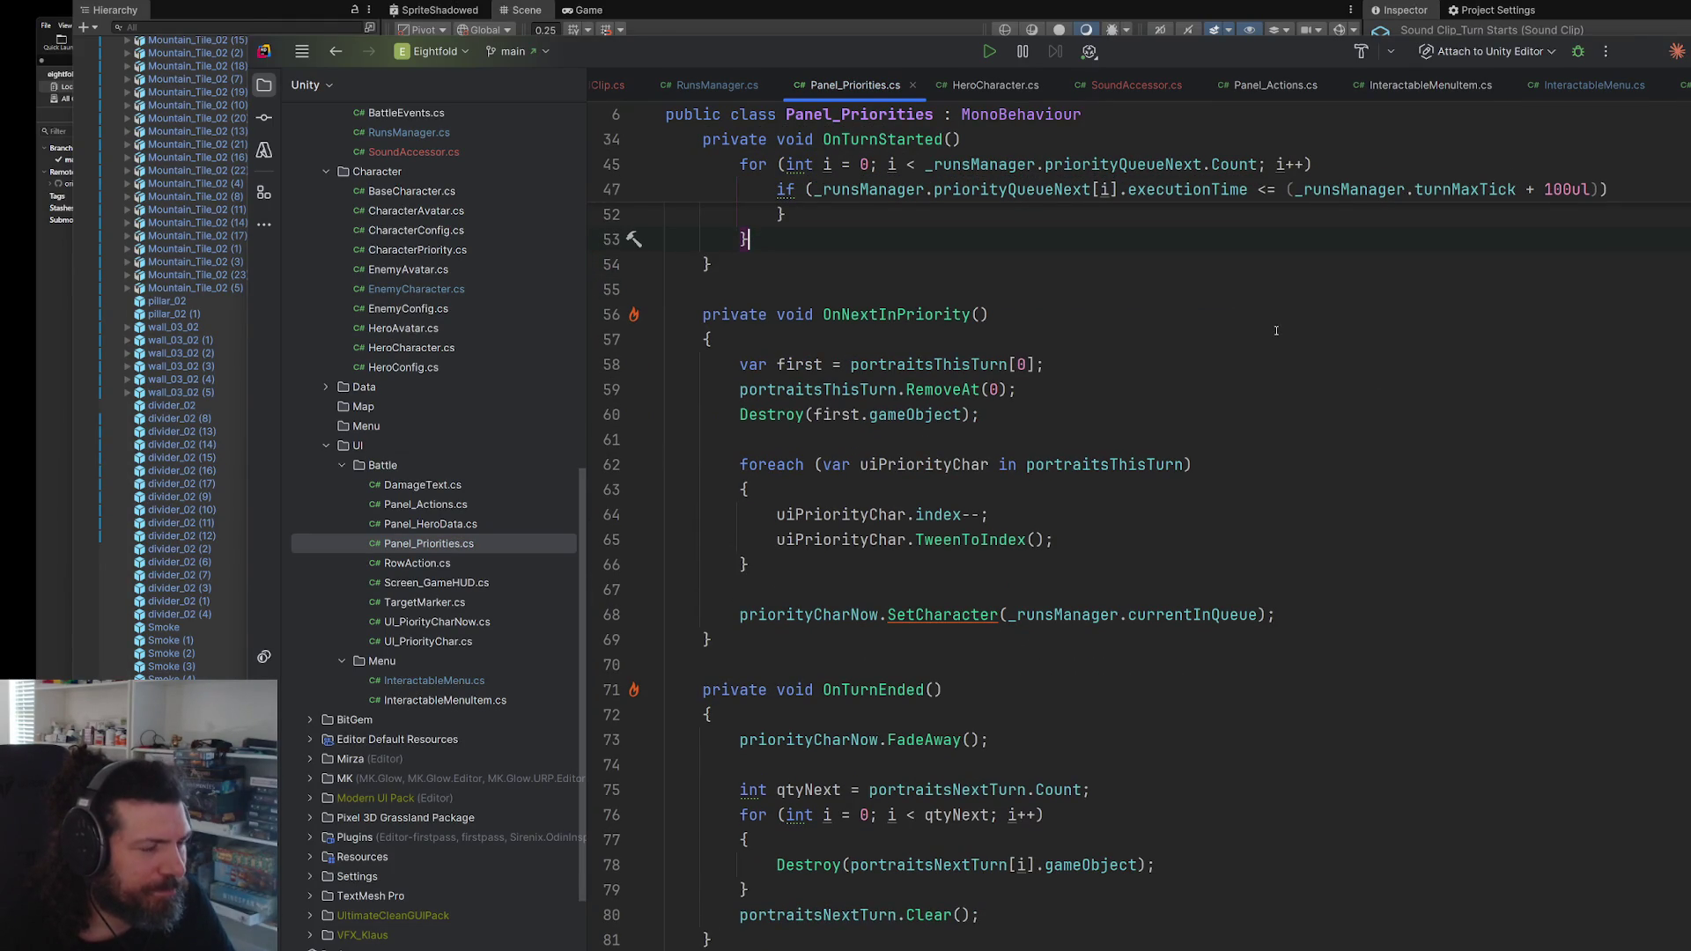
key("ctrl+z")
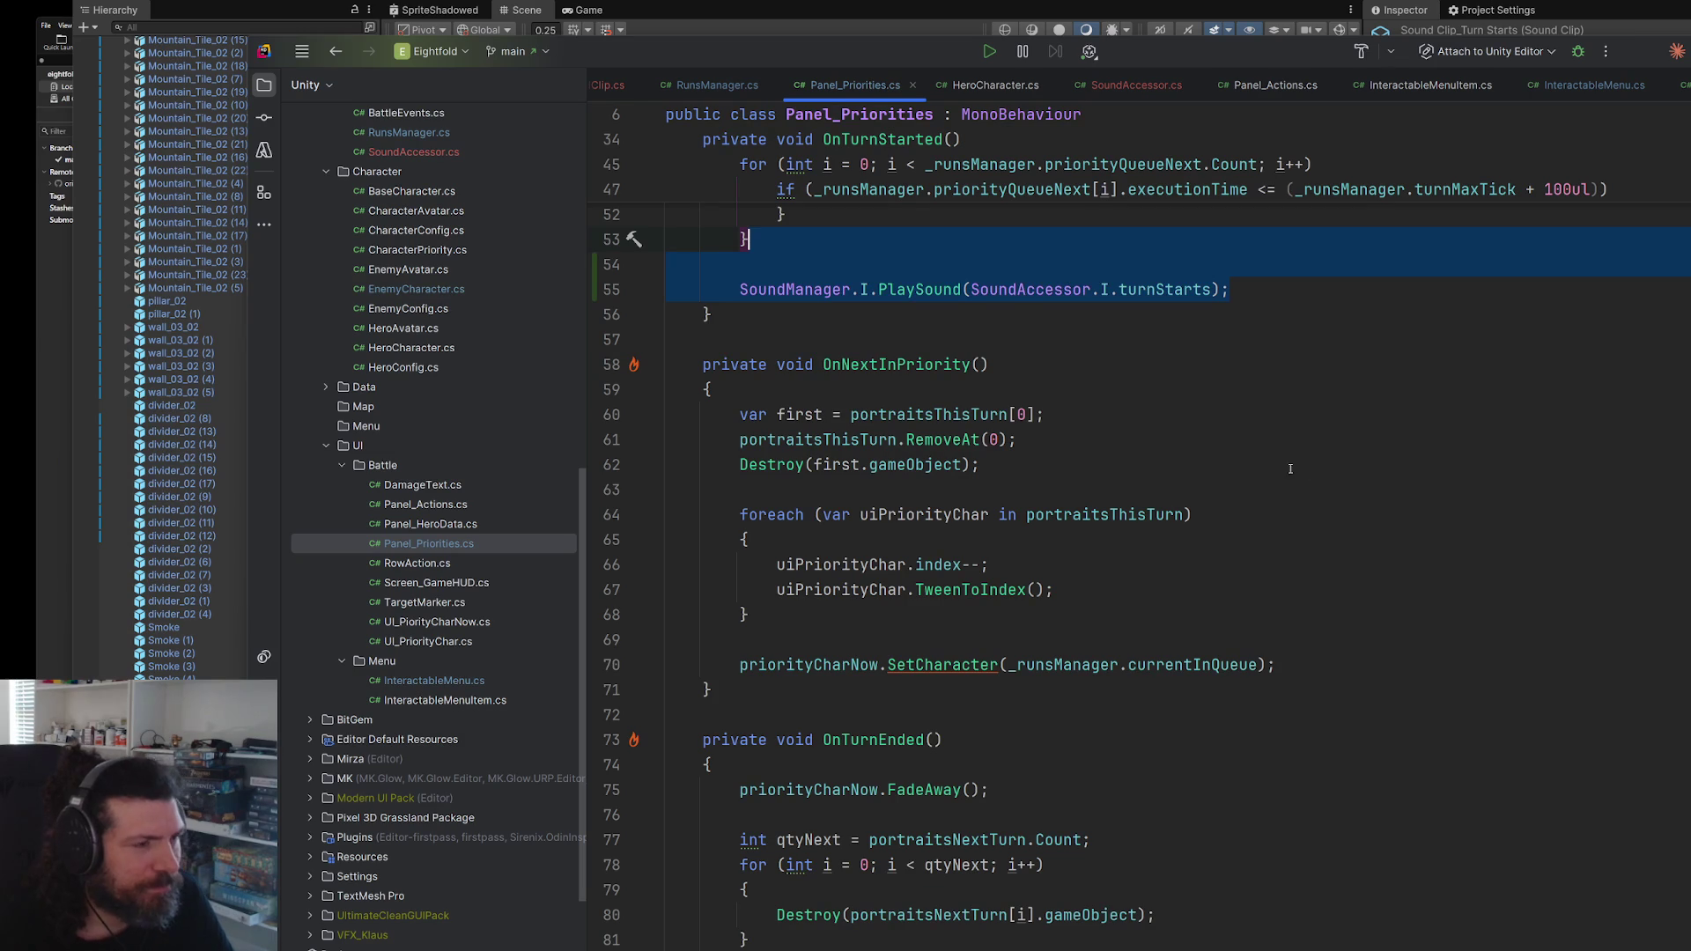
scroll(1321, 472, "up", 7)
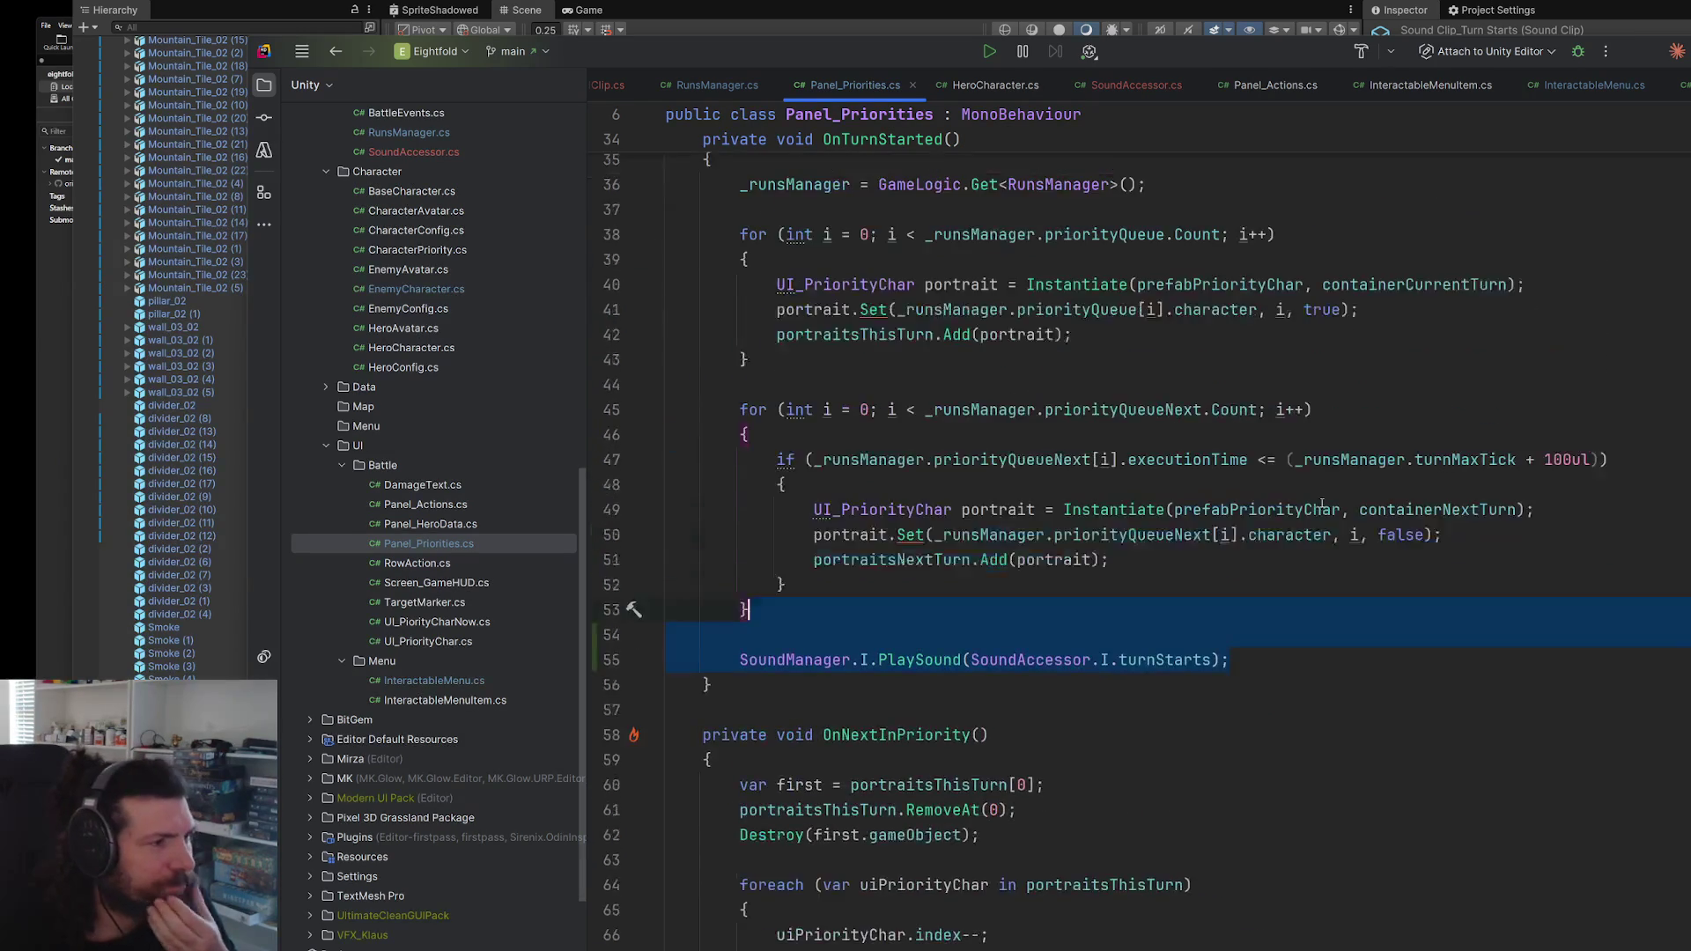
scroll(1327, 510, "down", 2)
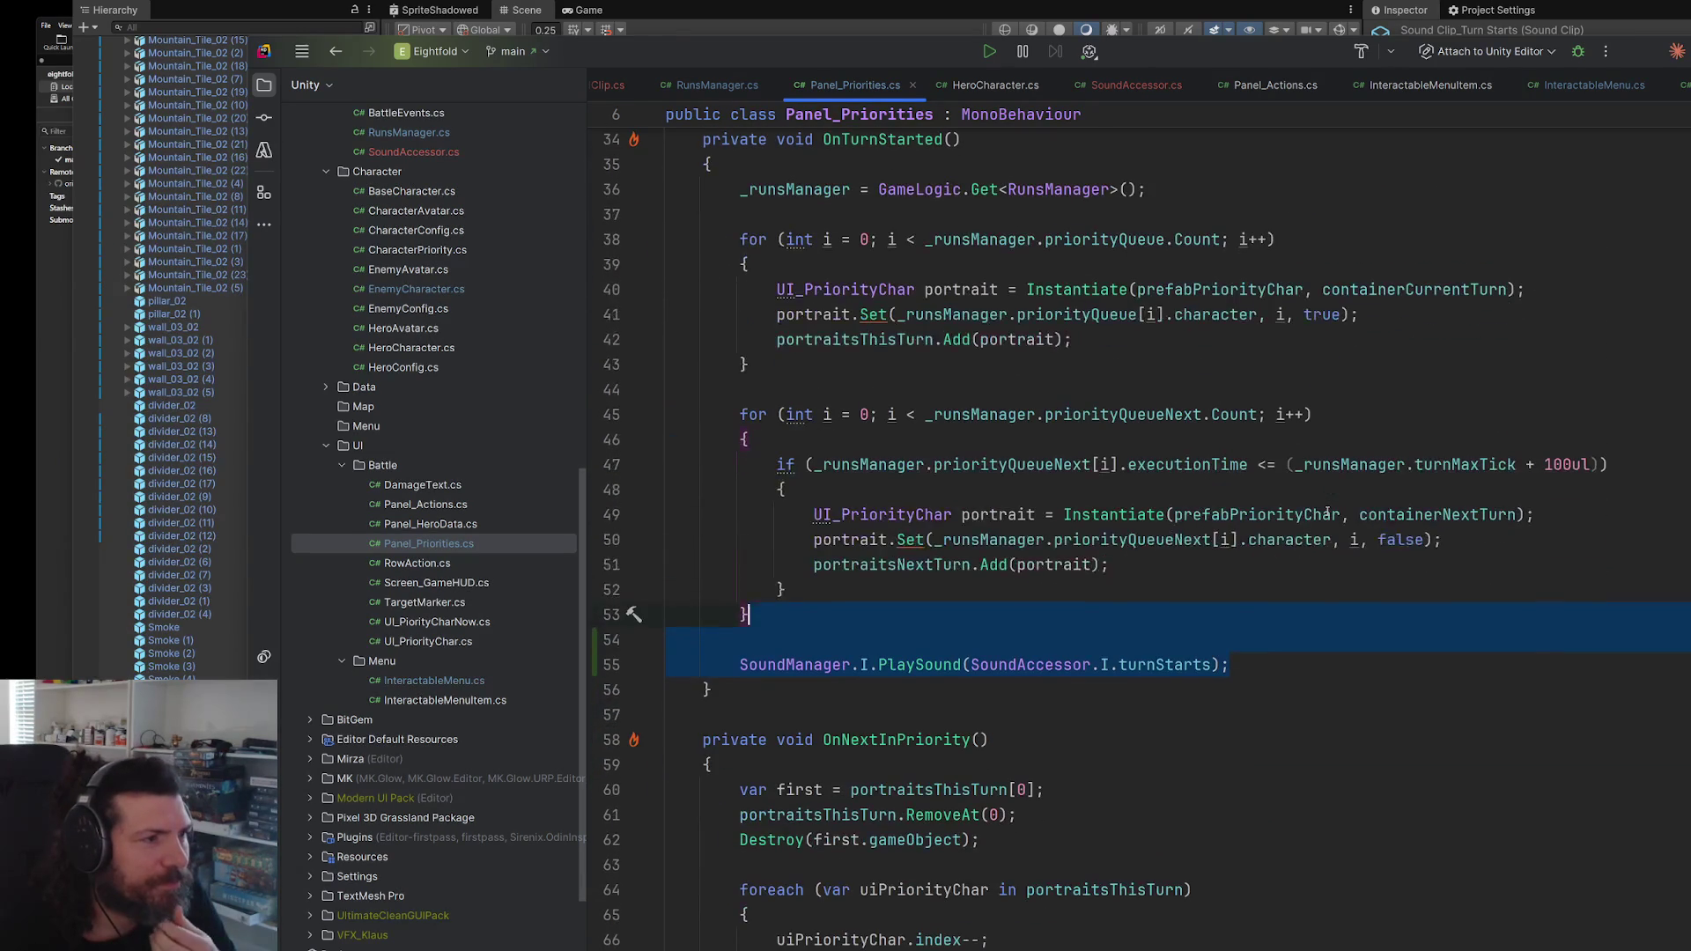
scroll(973, 790, "down", 4)
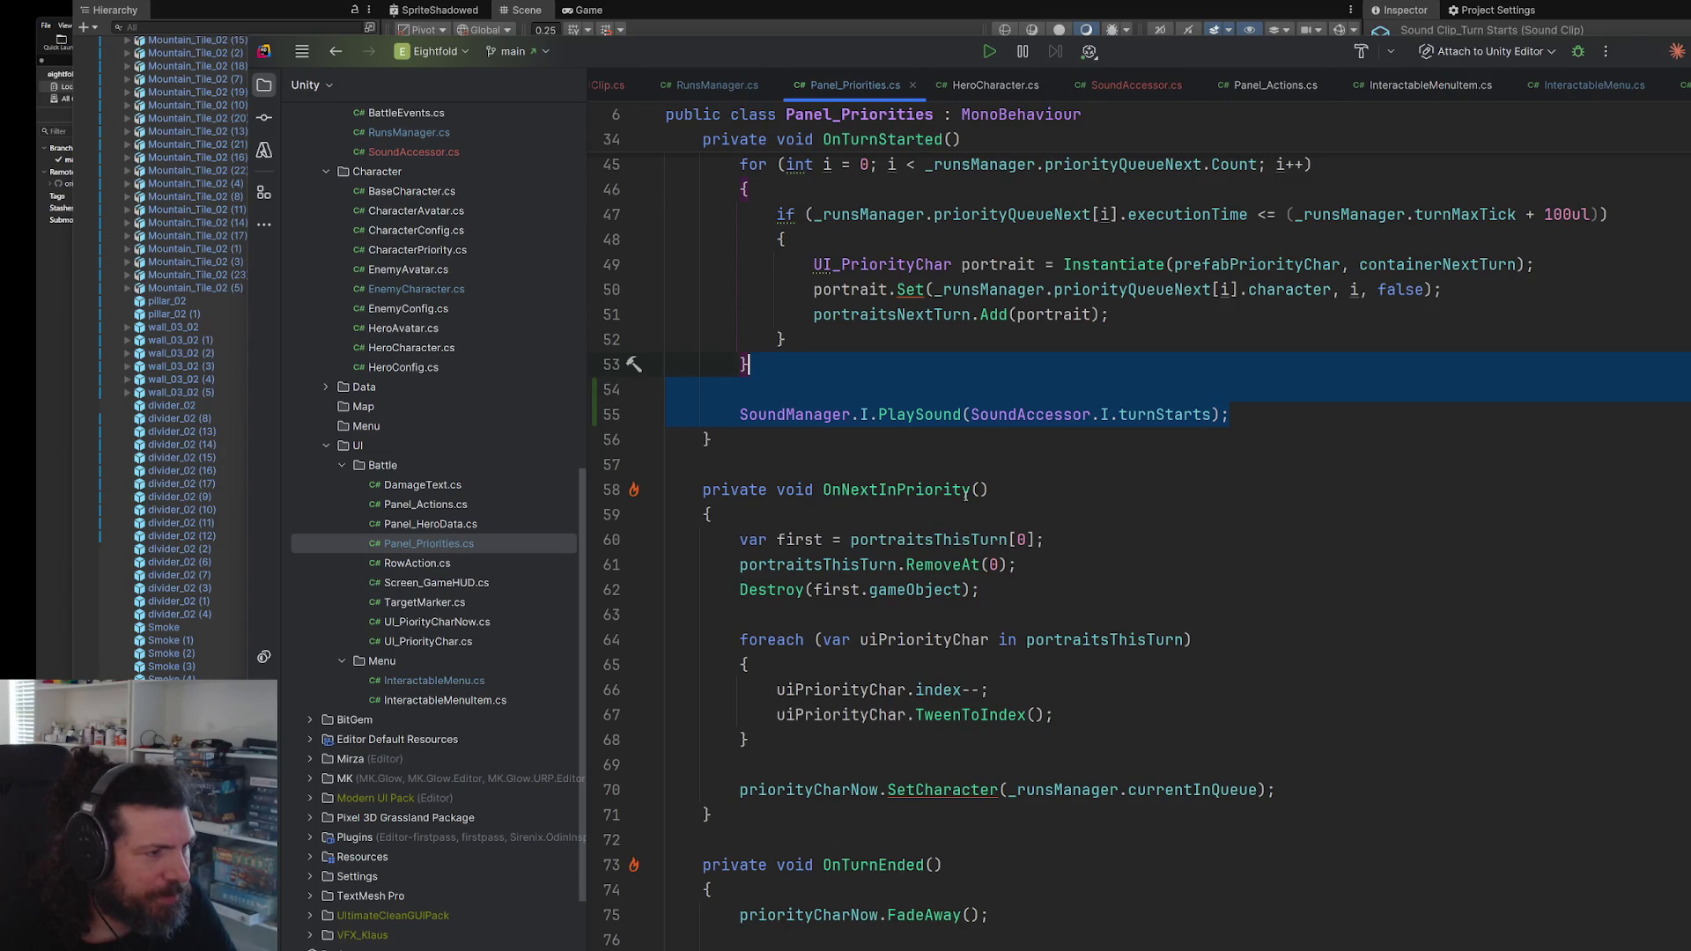
left_click(1210, 432)
left_click_drag(1229, 415, 1237, 364)
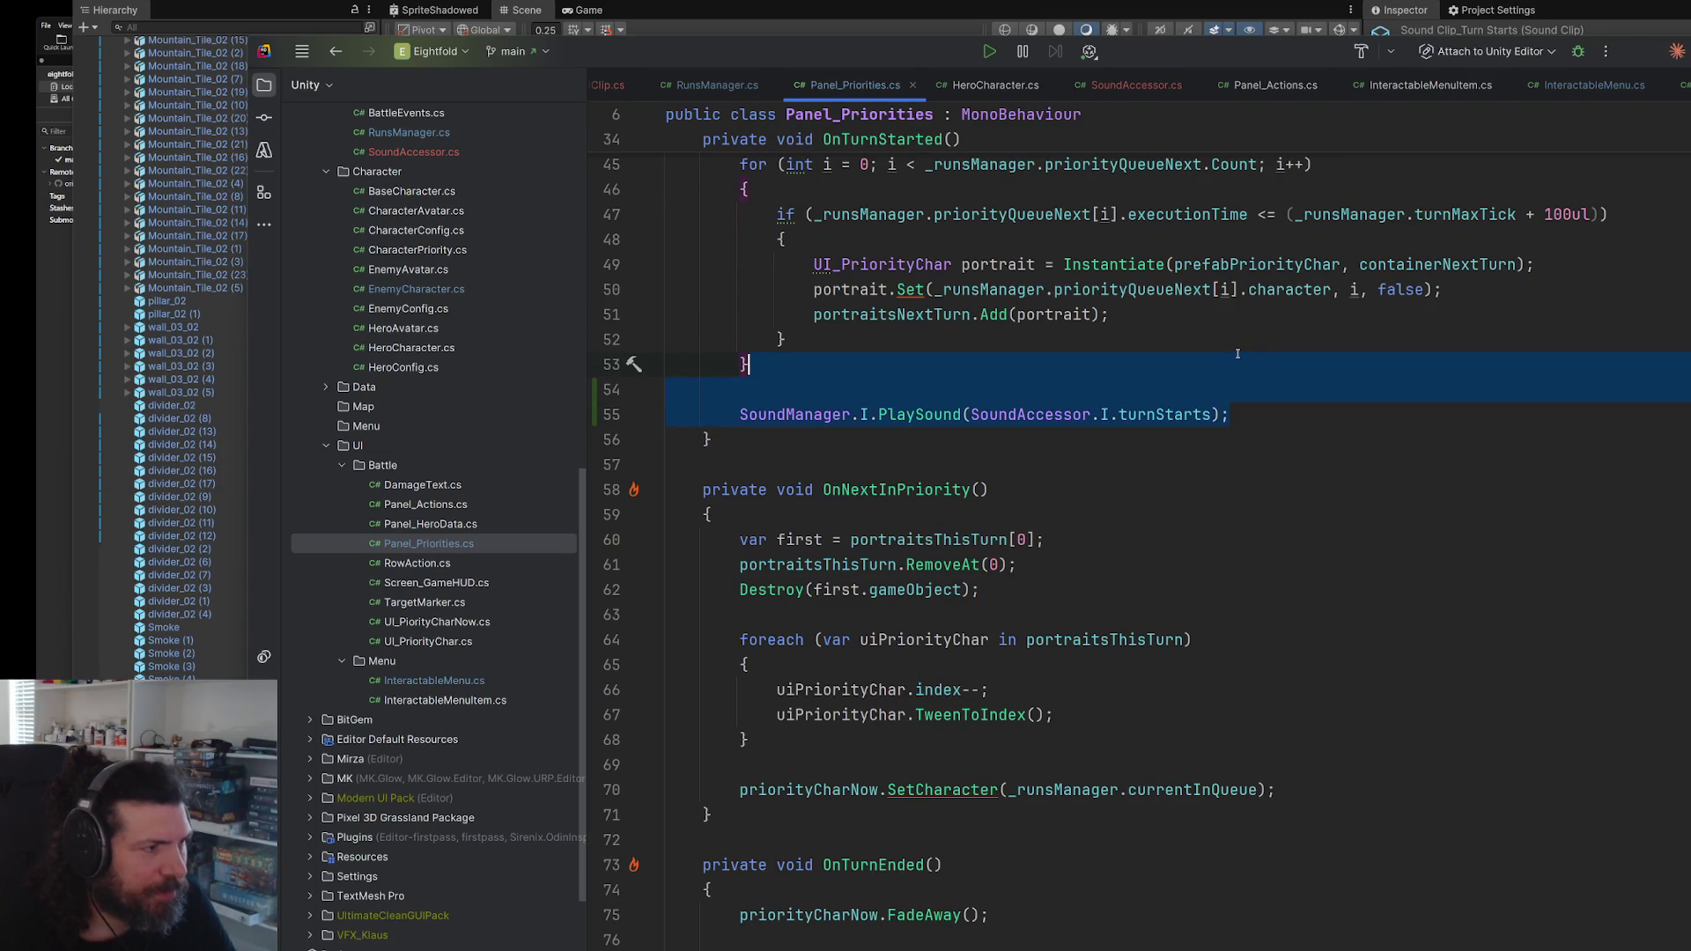
key("Delete")
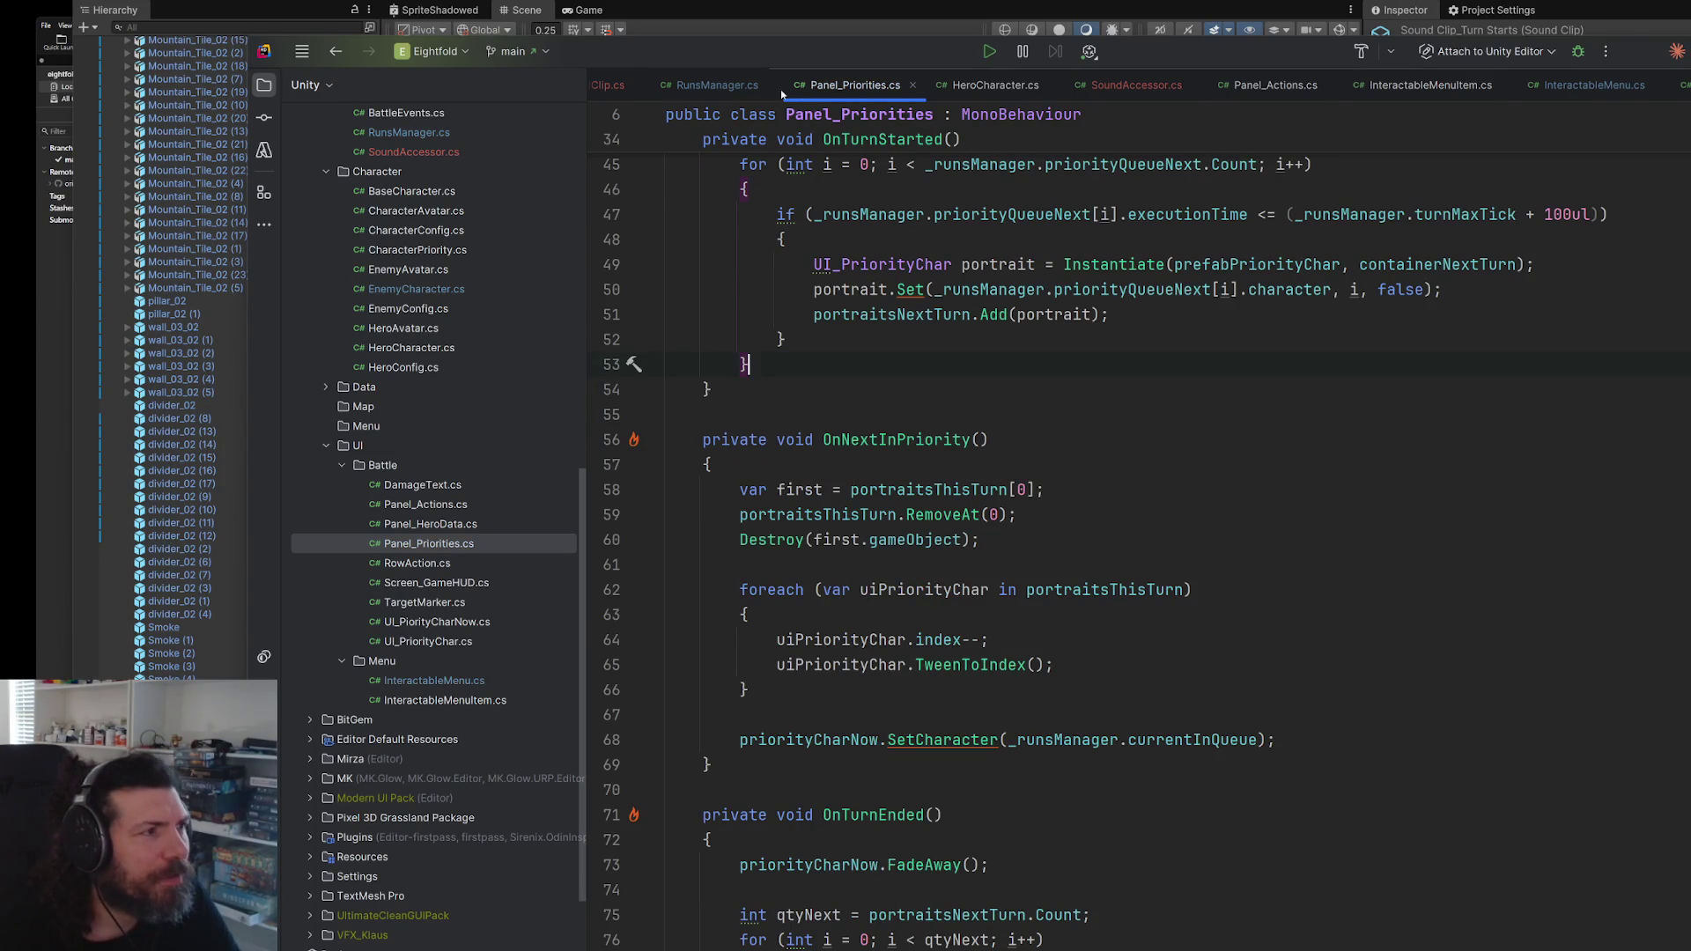
- Paste the sound call into RunsManager's StartTurn after the WaitForSeconds line, then return to Unity
key("ctrl+alt+Left")
scroll(1126, 547, "down", 3)
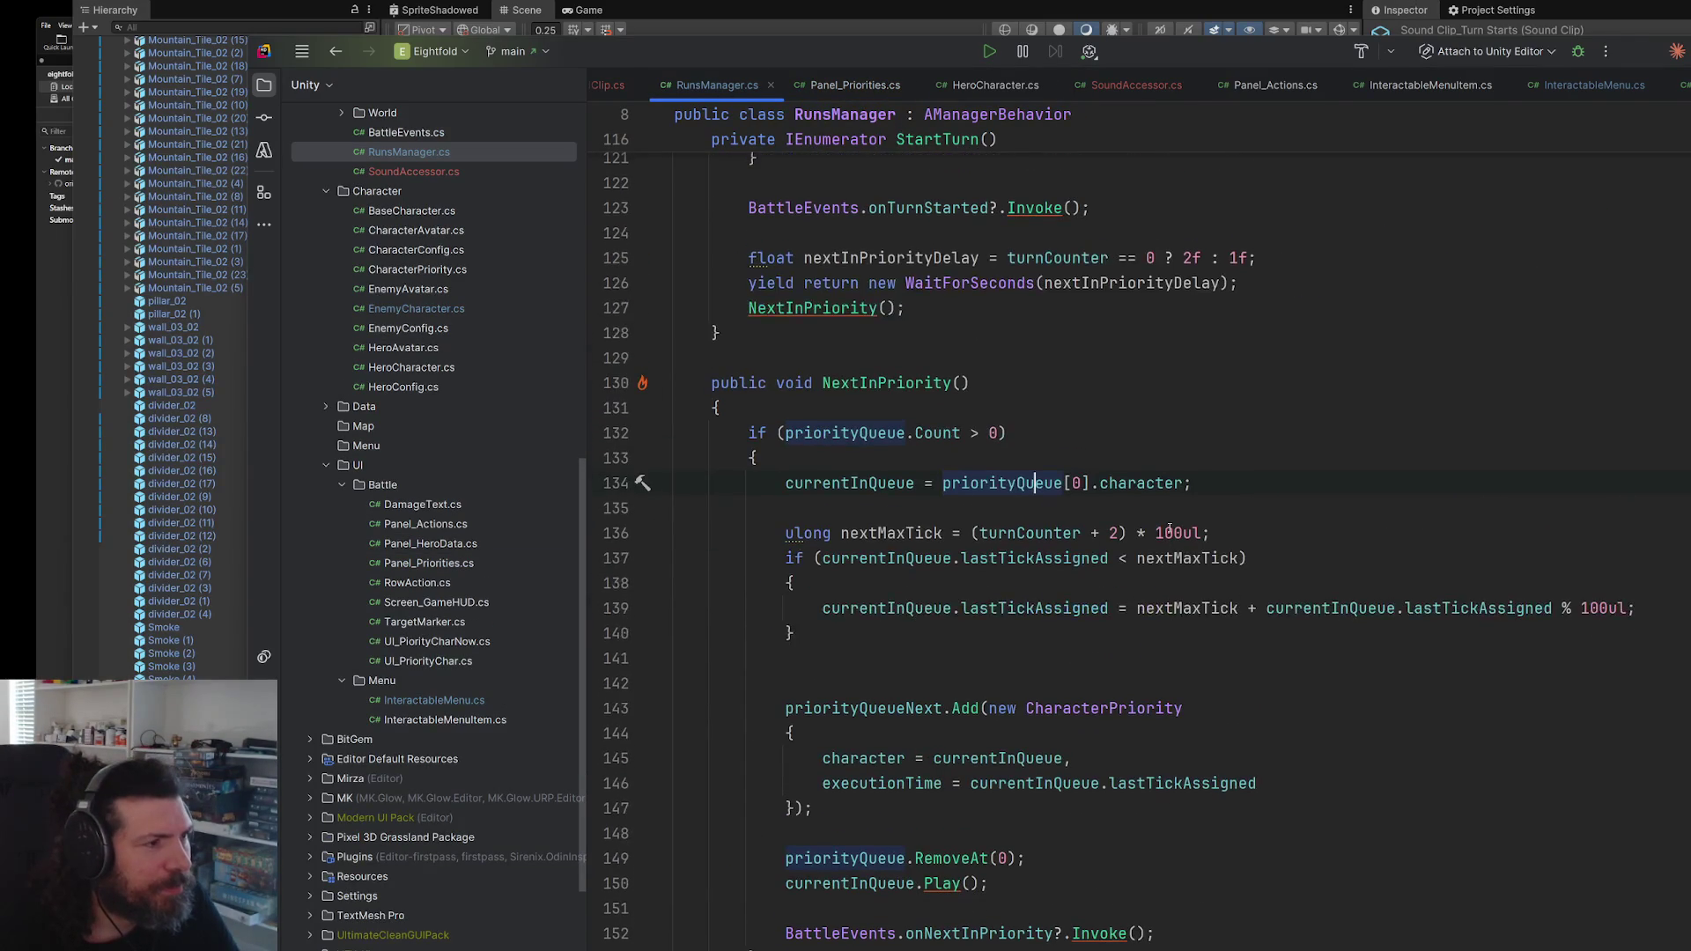
scroll(1153, 520, "up", 3)
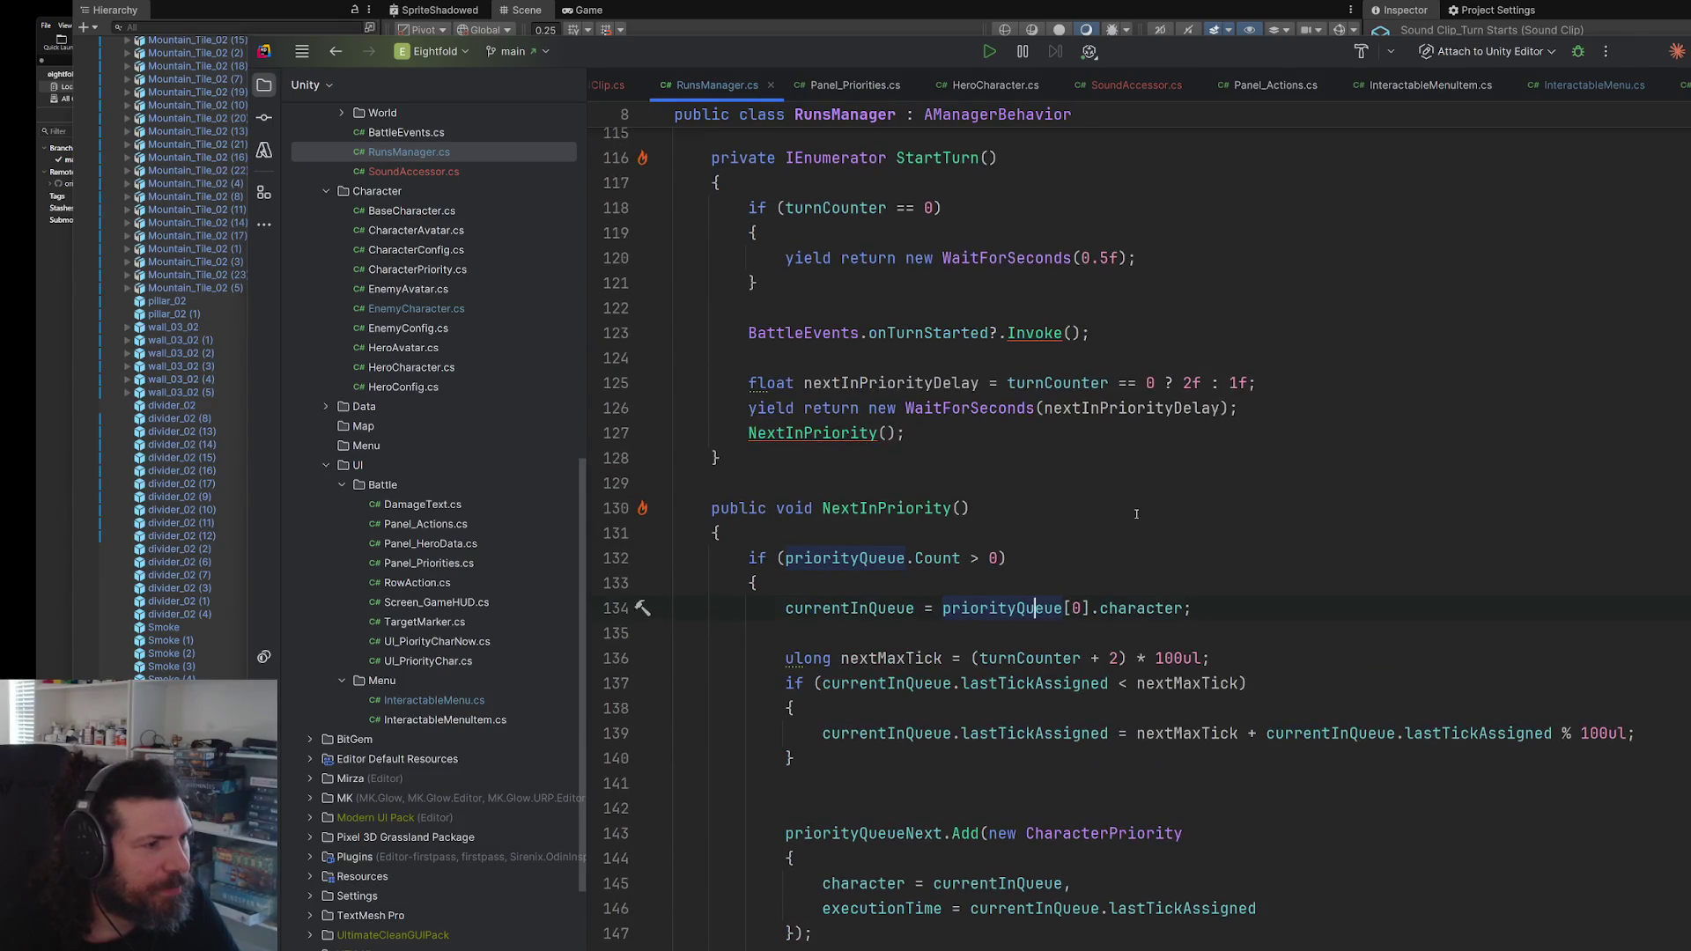
left_click(1267, 419)
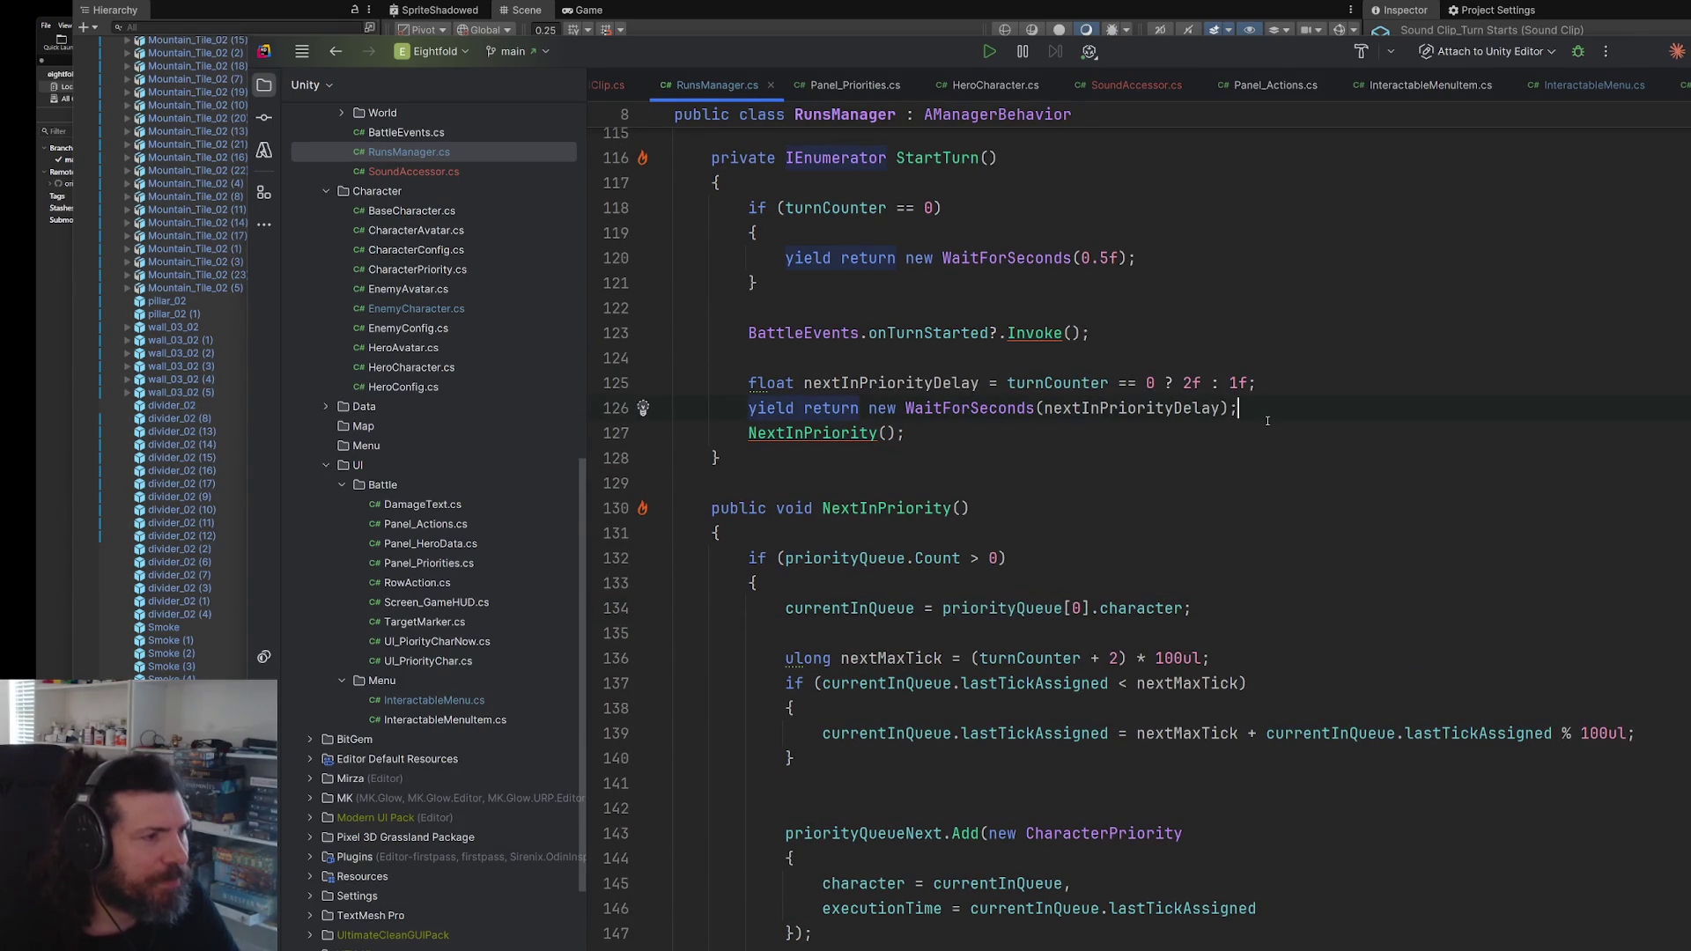
type("SoundManager.I.PlaySound(SoundAccessor.I.turnStarts);")
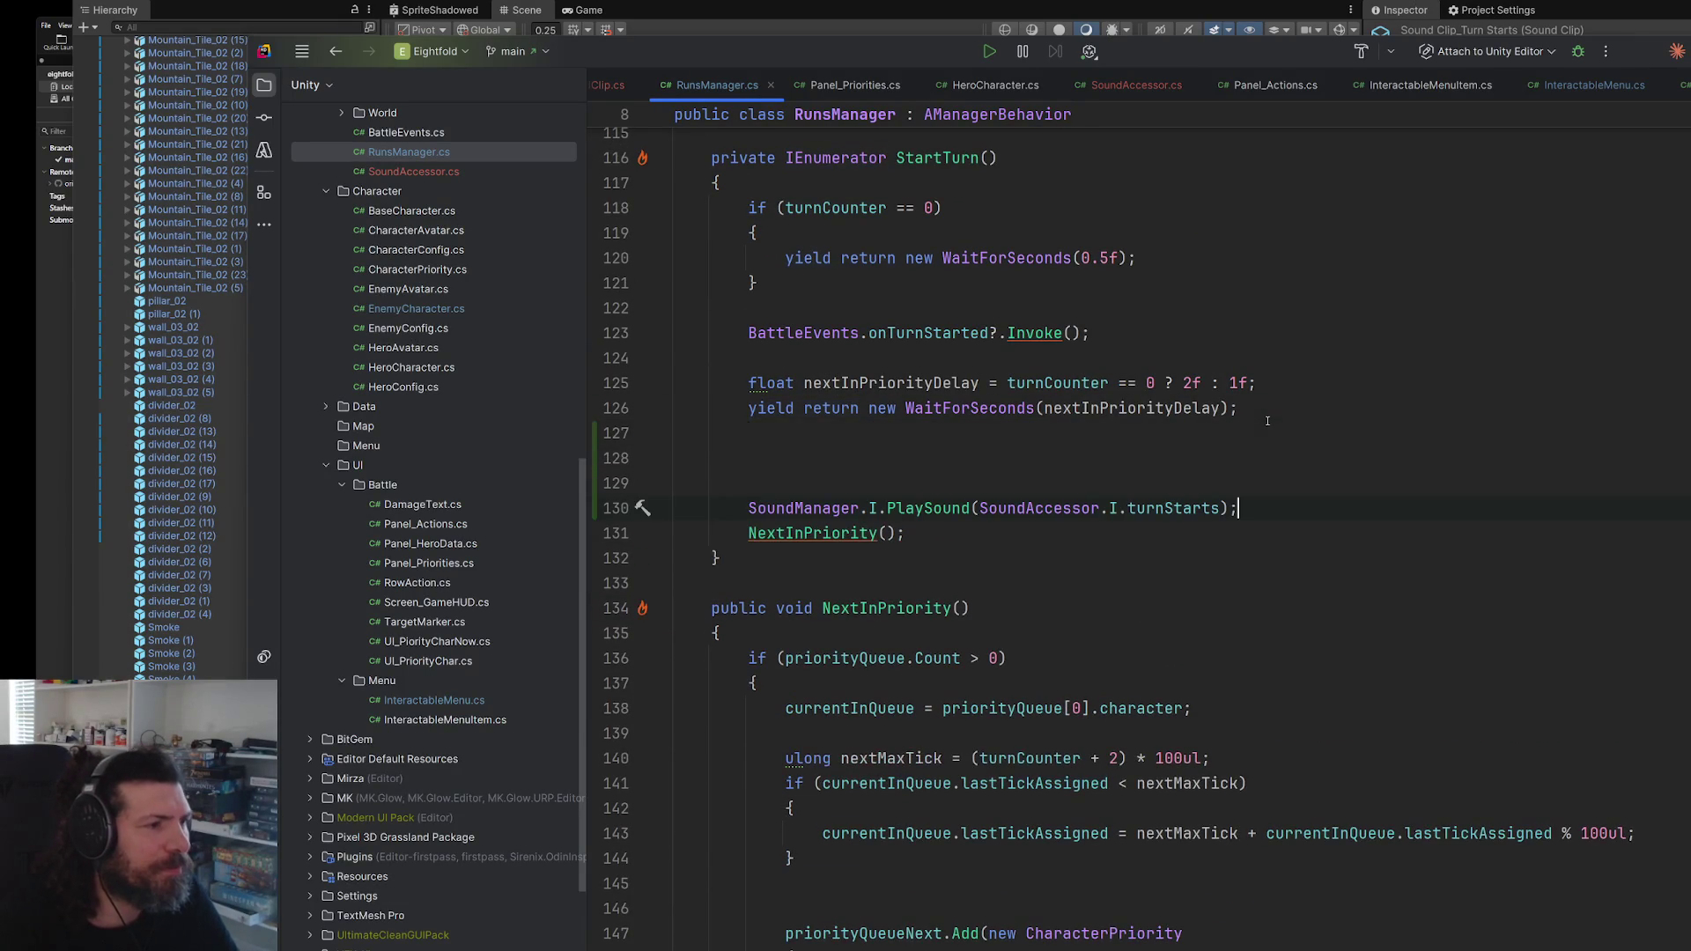
key("Return")
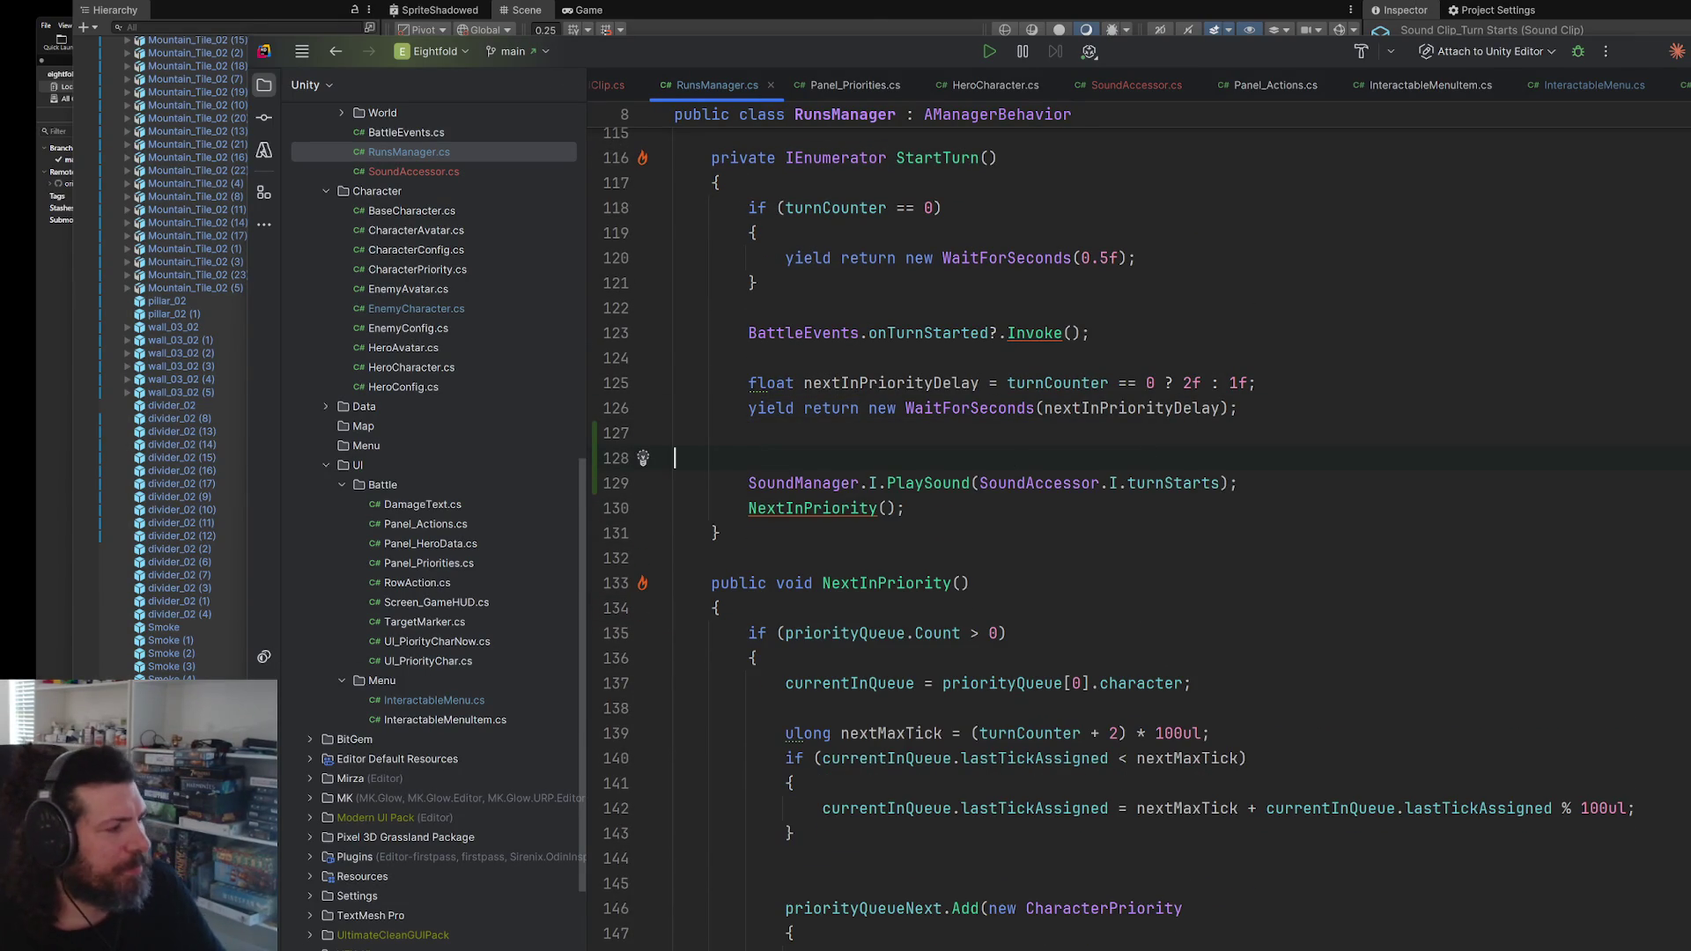
key("alt+Tab")
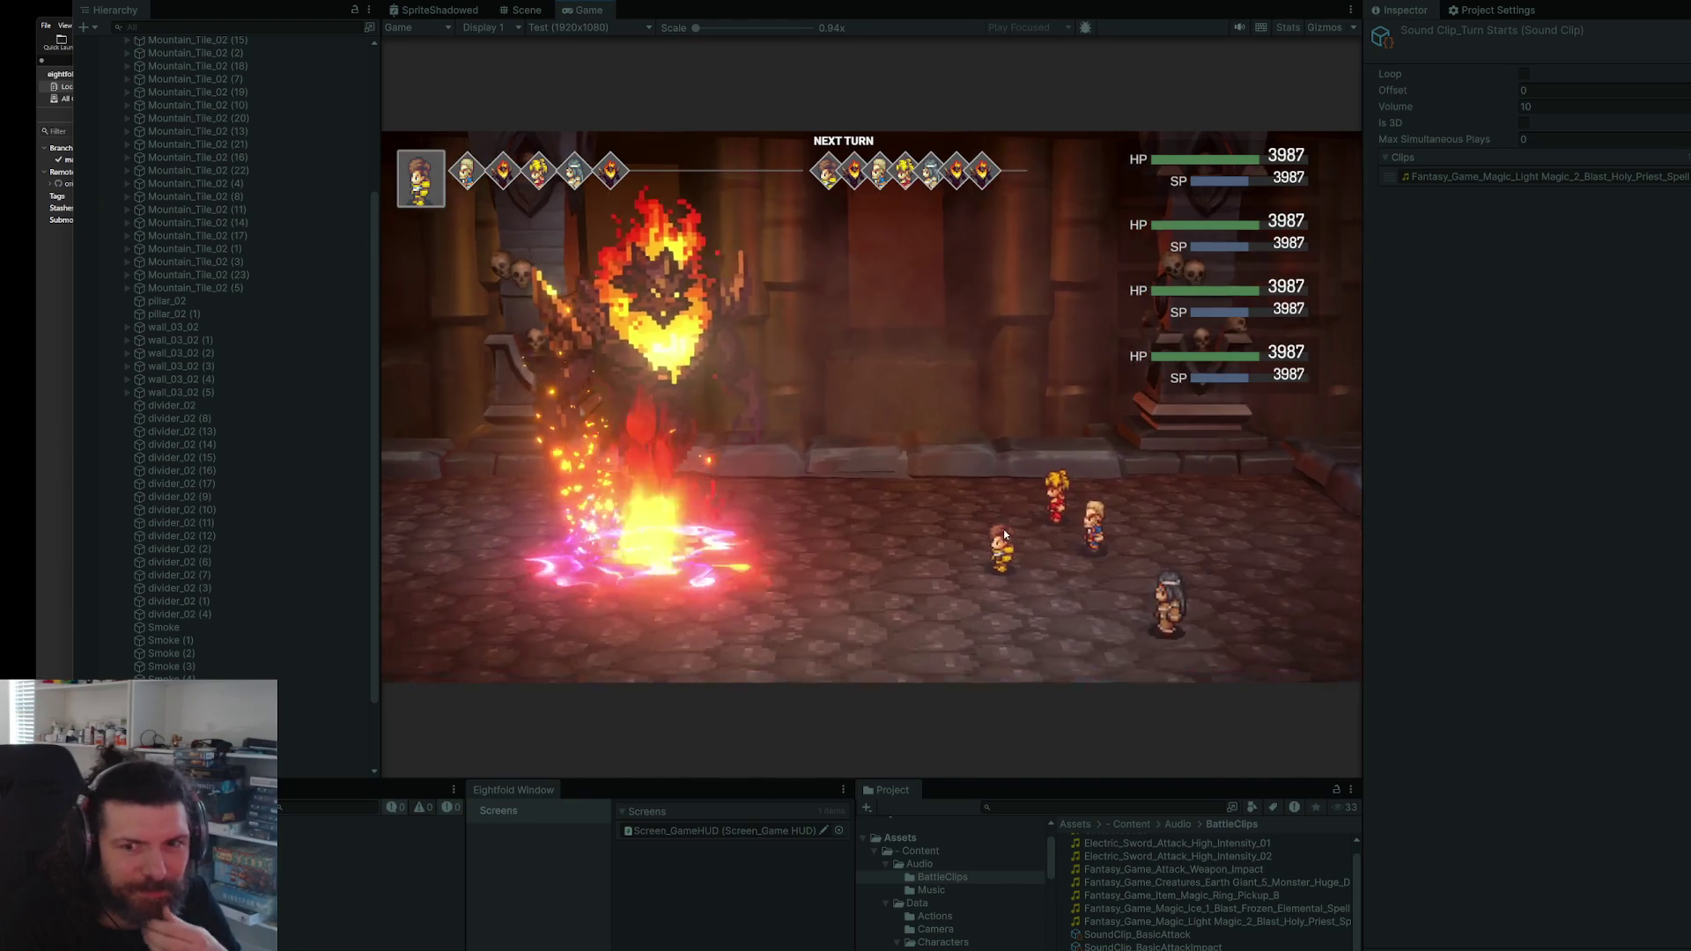
- Have each hero choose Attack against the fire demon over several battle turns
key("Return")
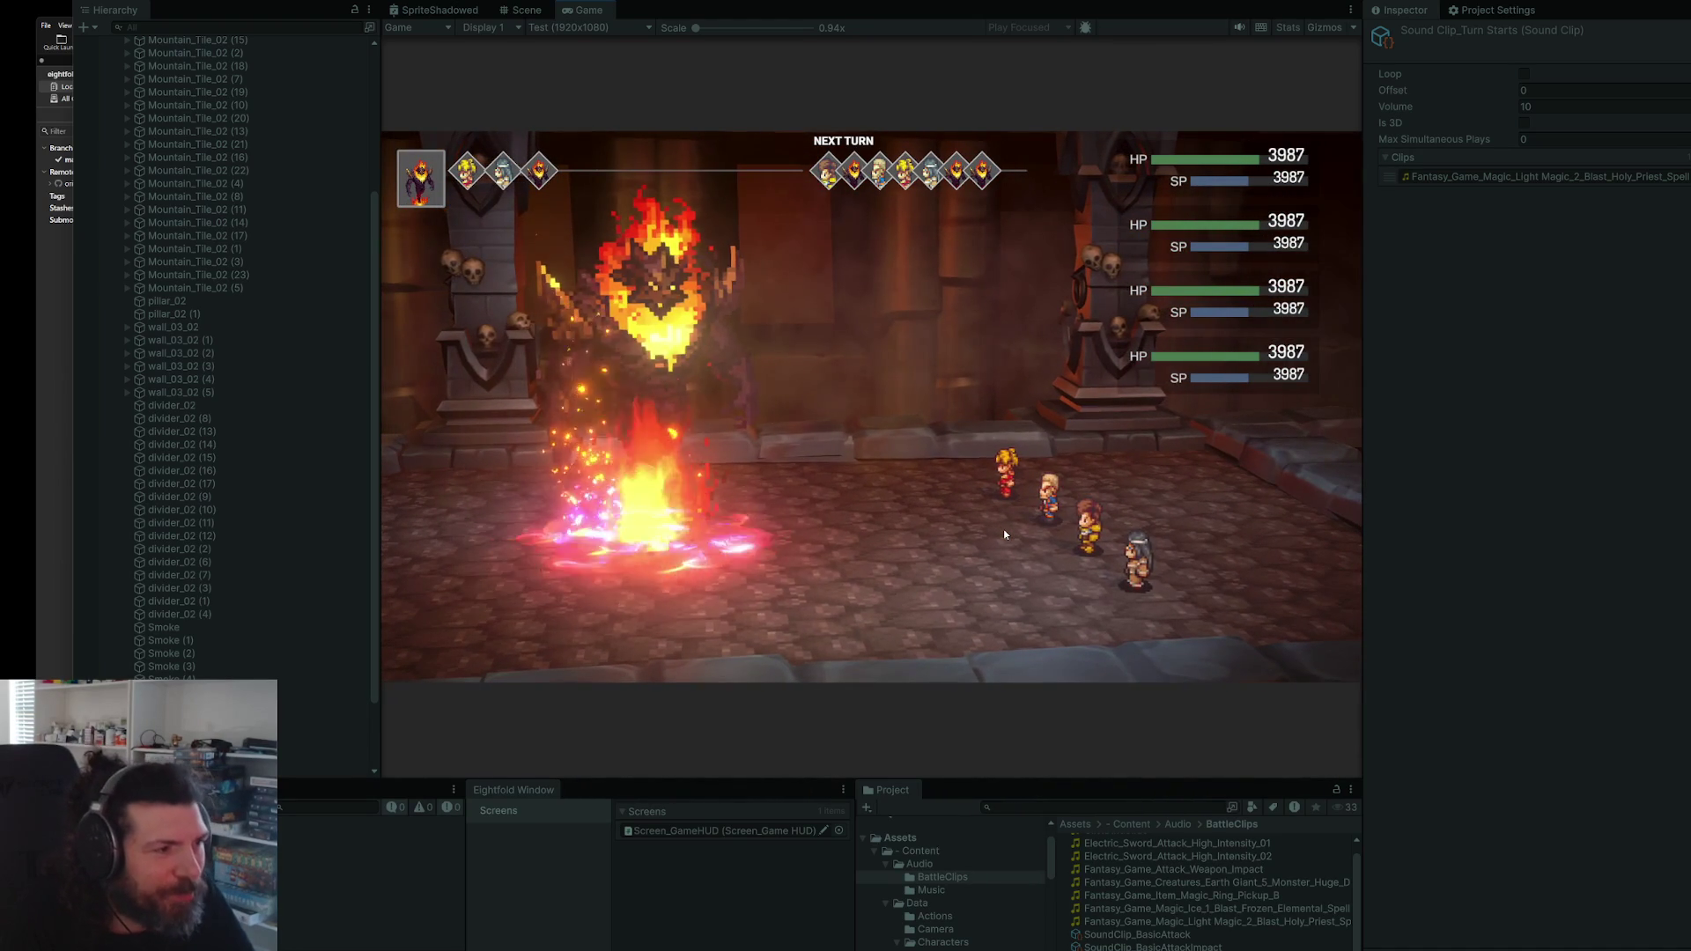
key("Return")
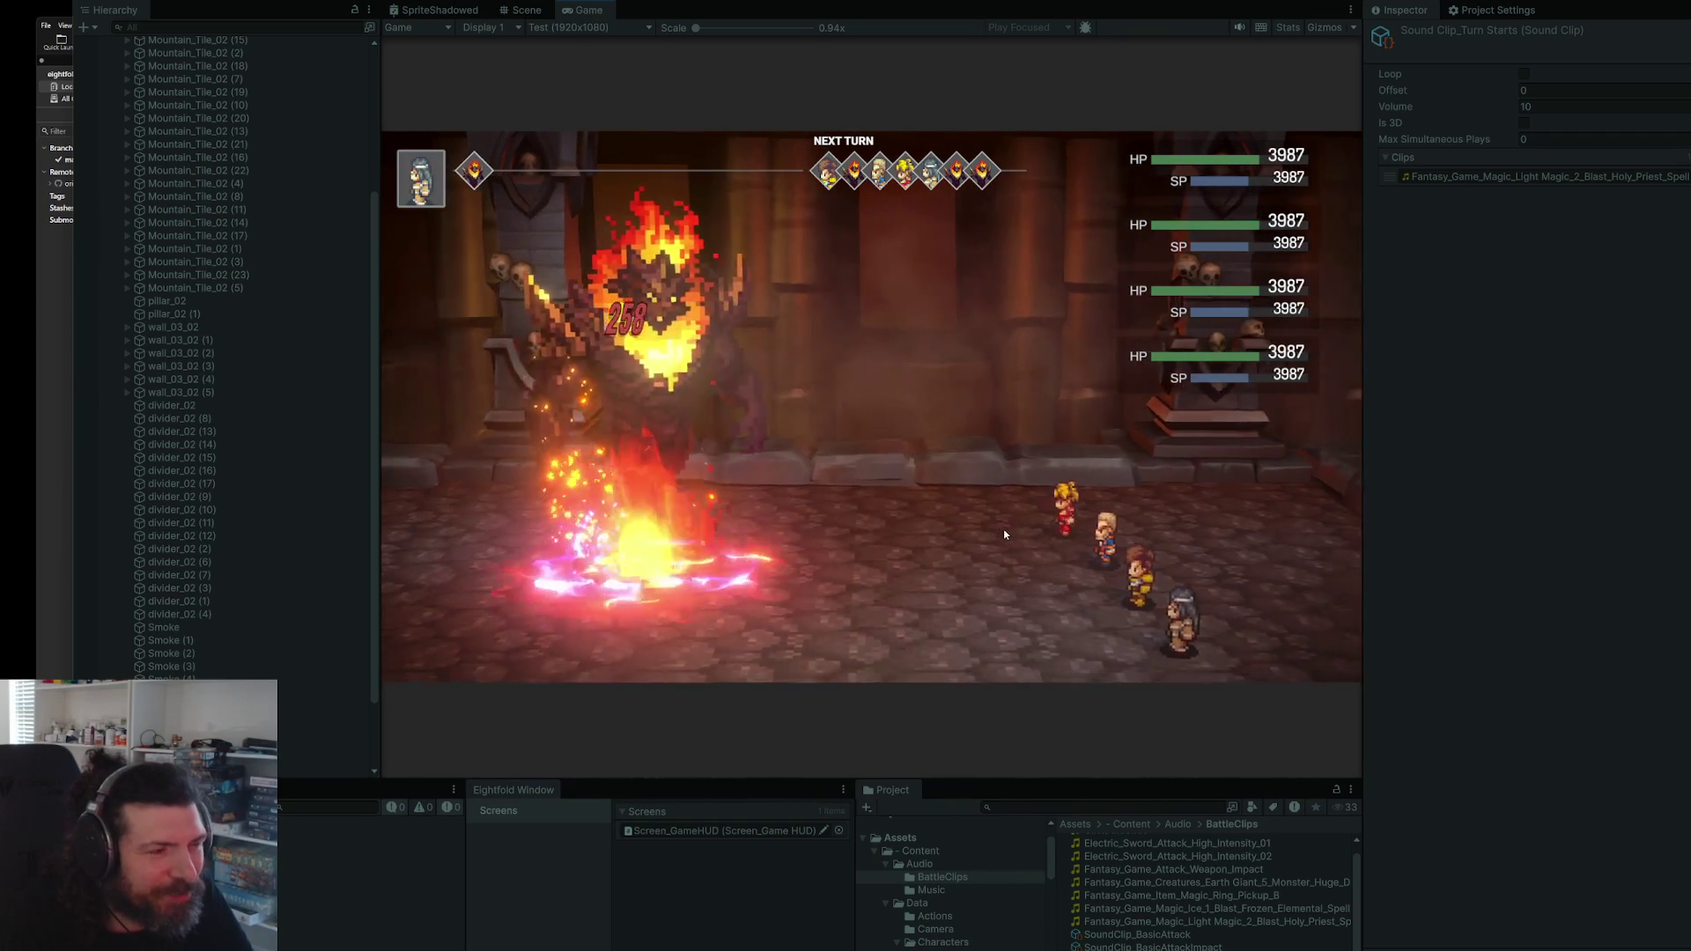
key("Return")
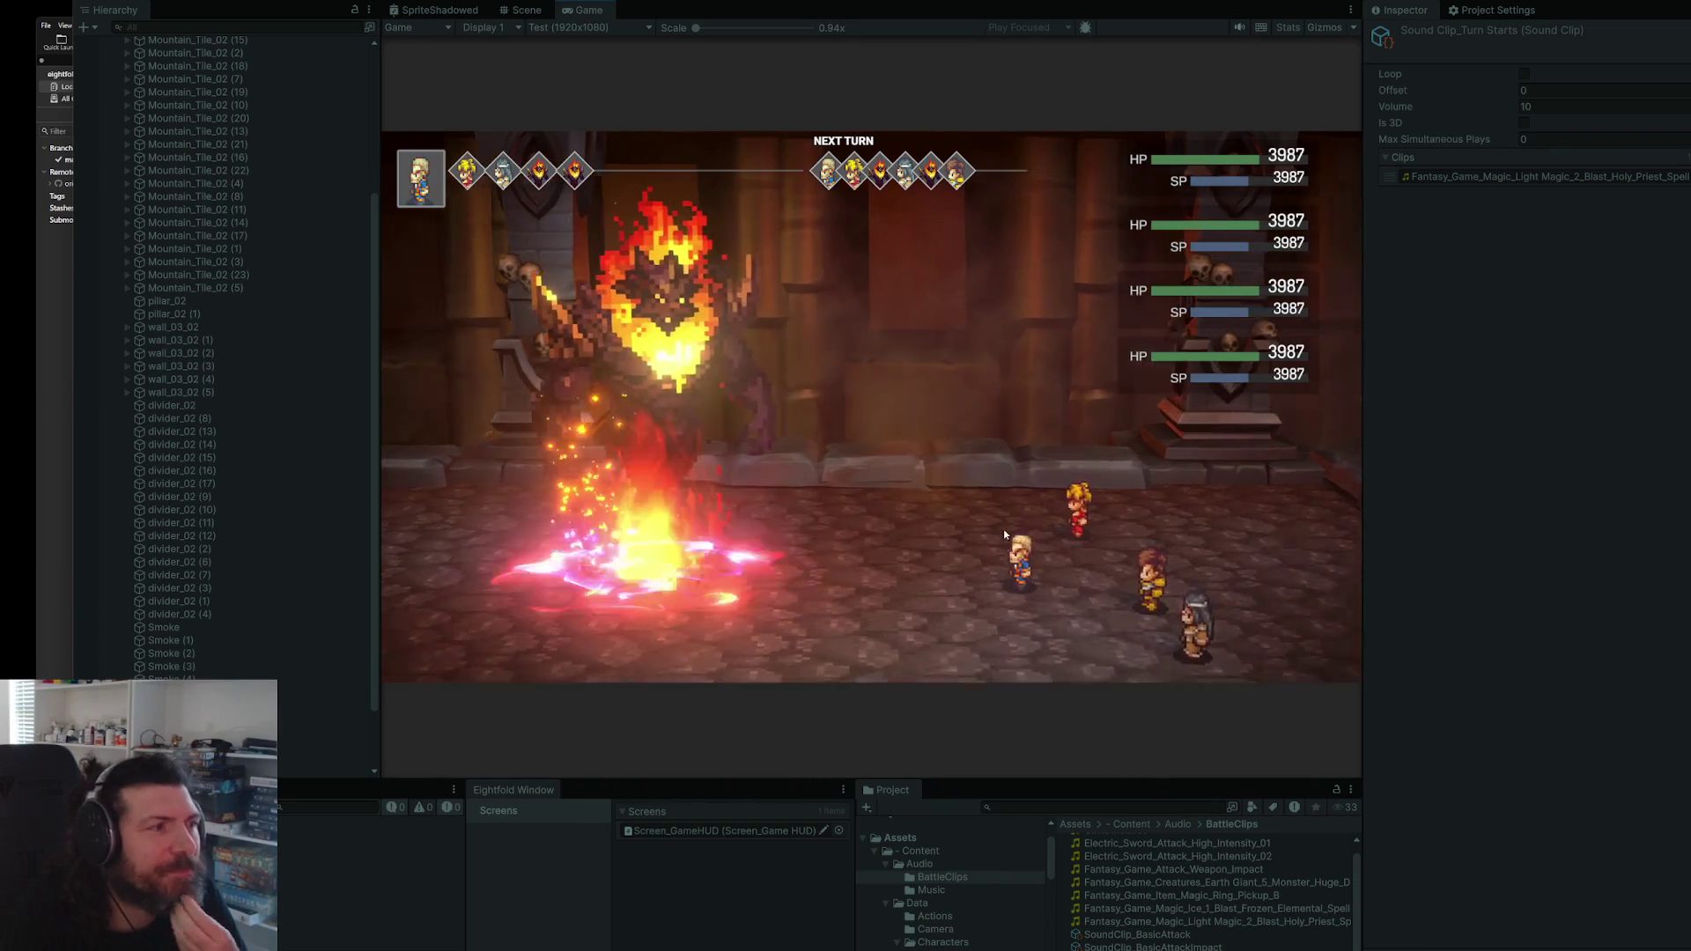
key("Return")
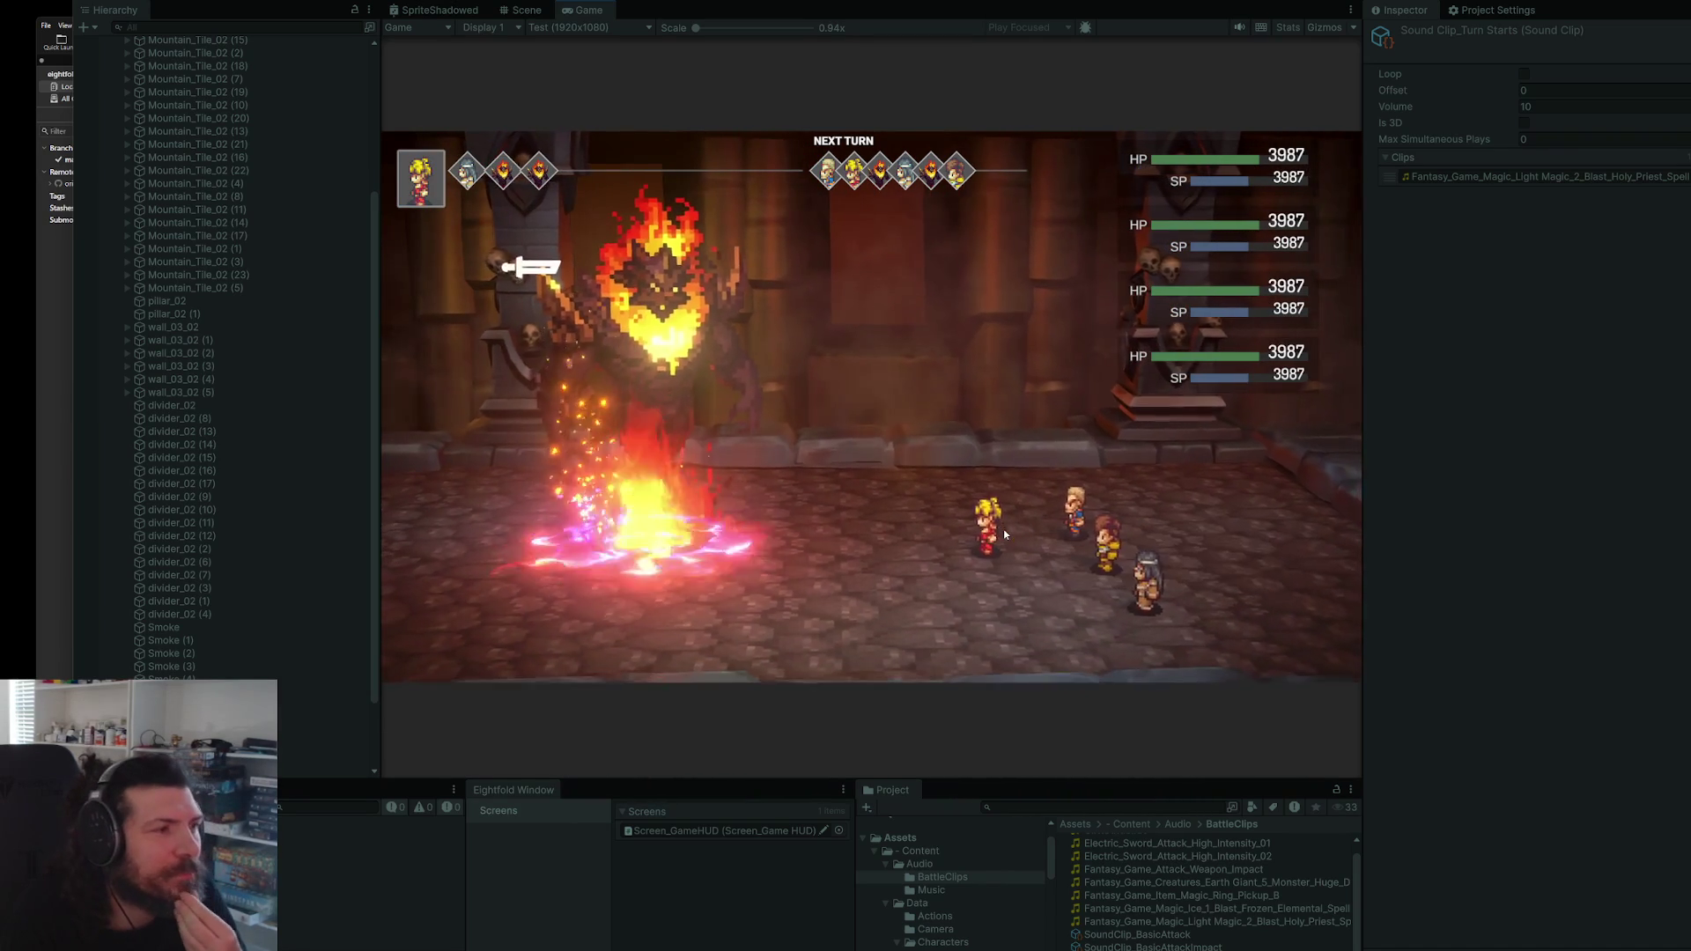
key("Return")
key("Return")
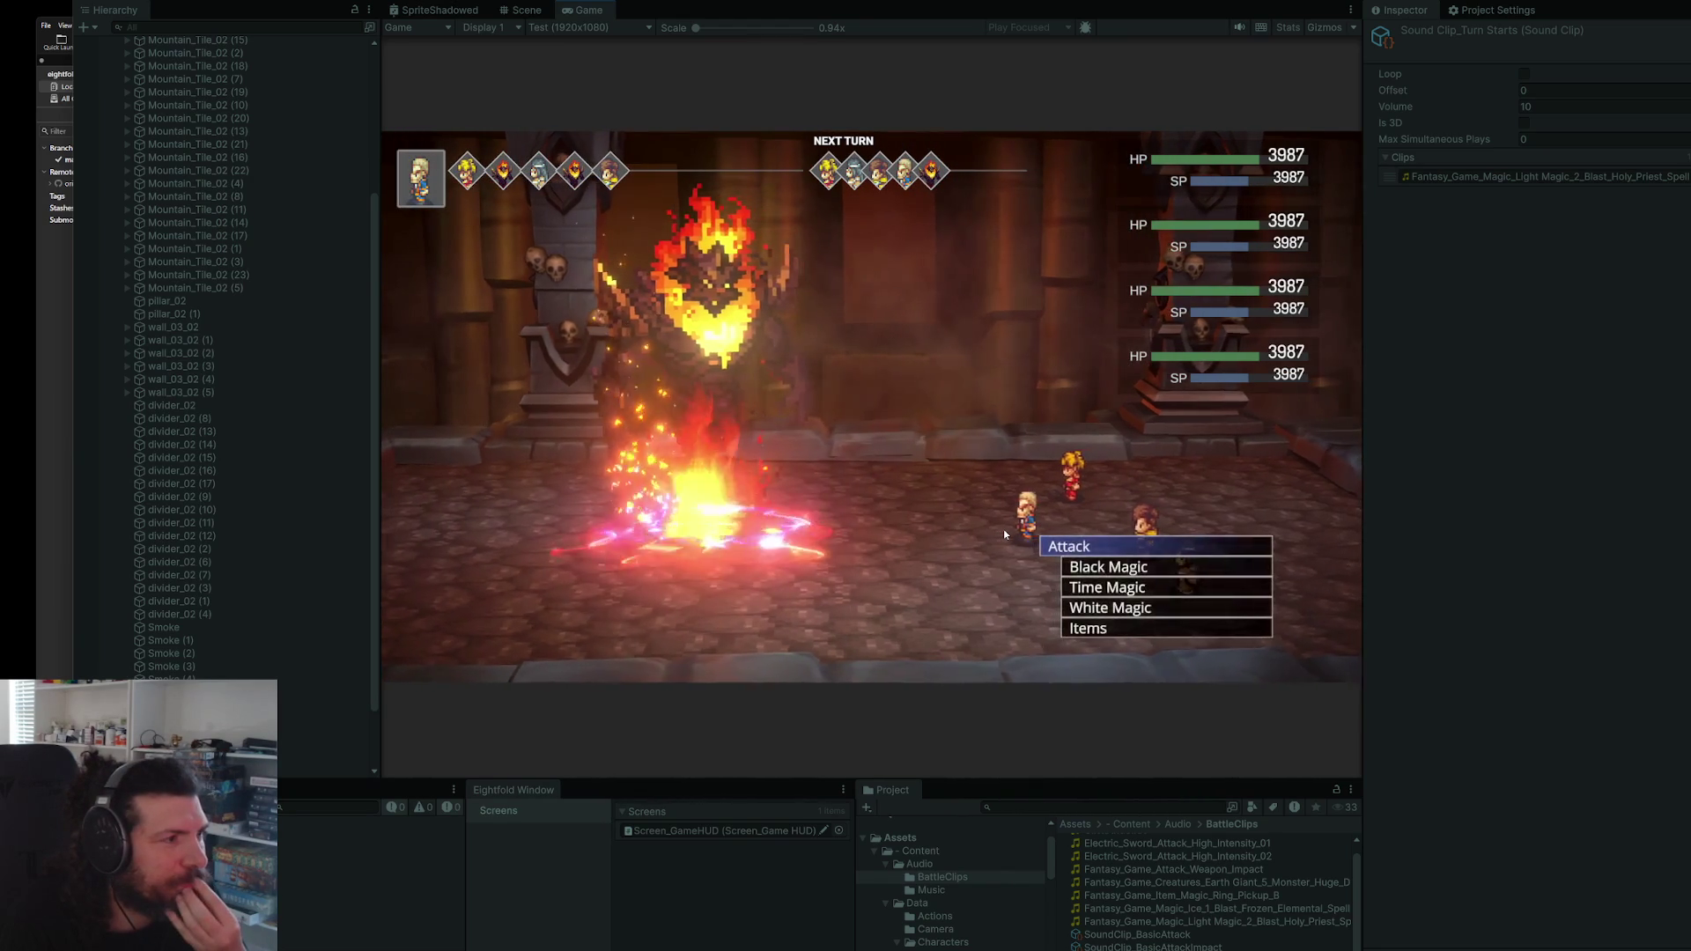
key("Return")
key("Return")
left_click(1052, 807)
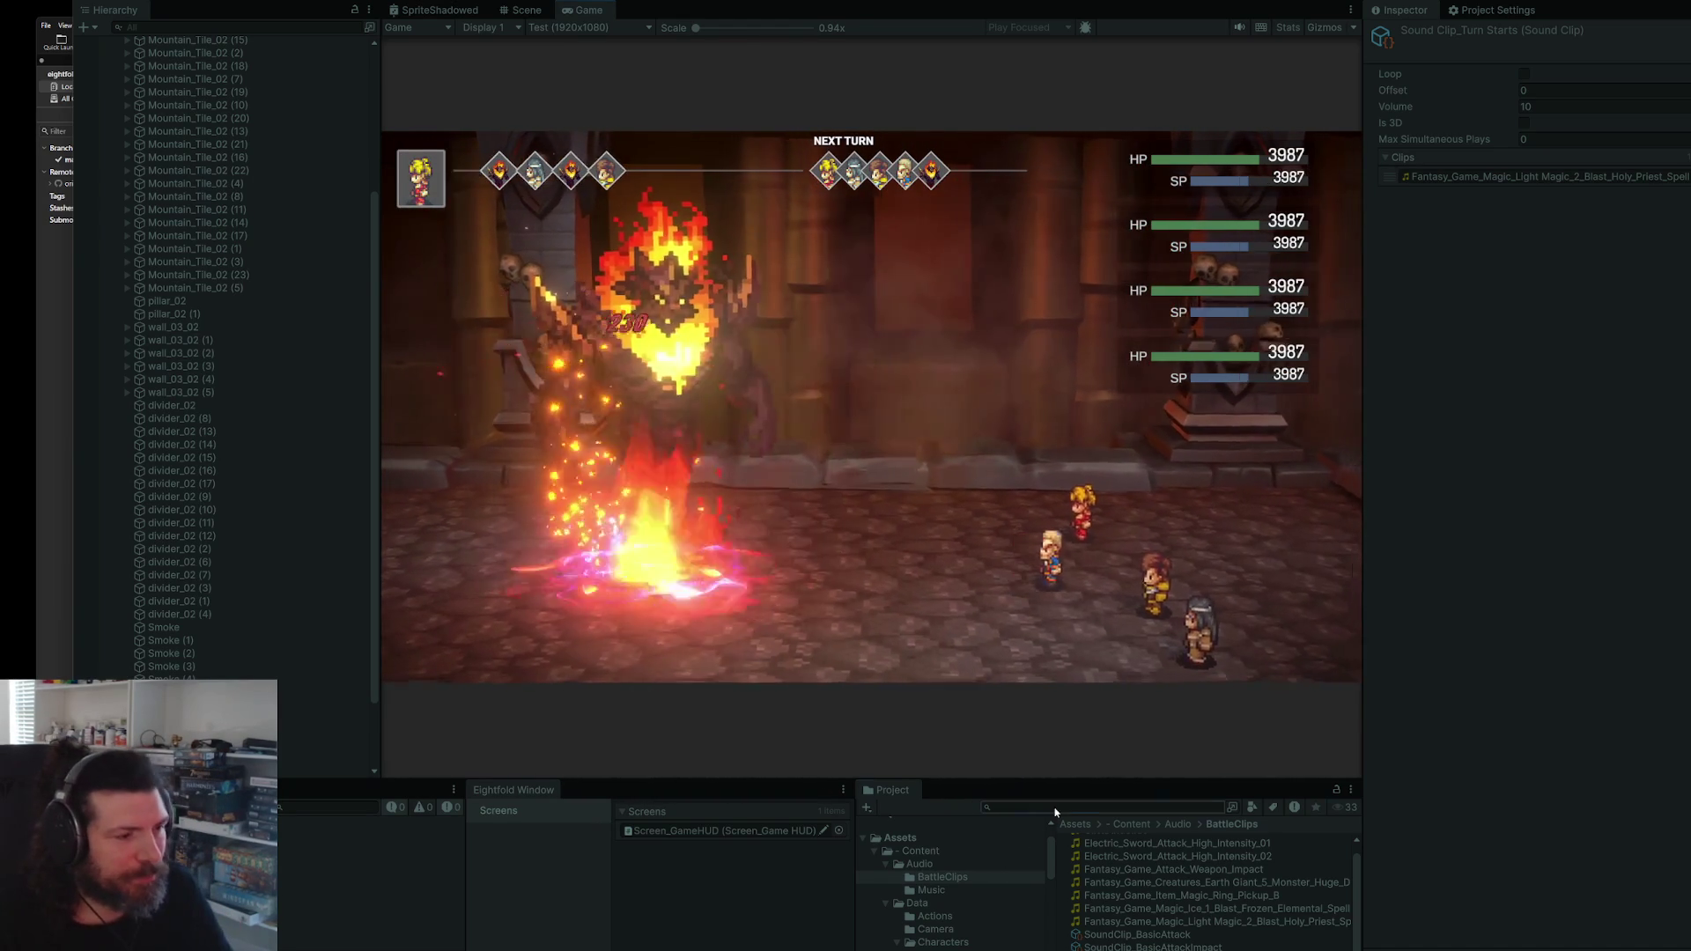
- Filter the Project window by 'exp', then stop the play-test and bring up the git client
type("exp")
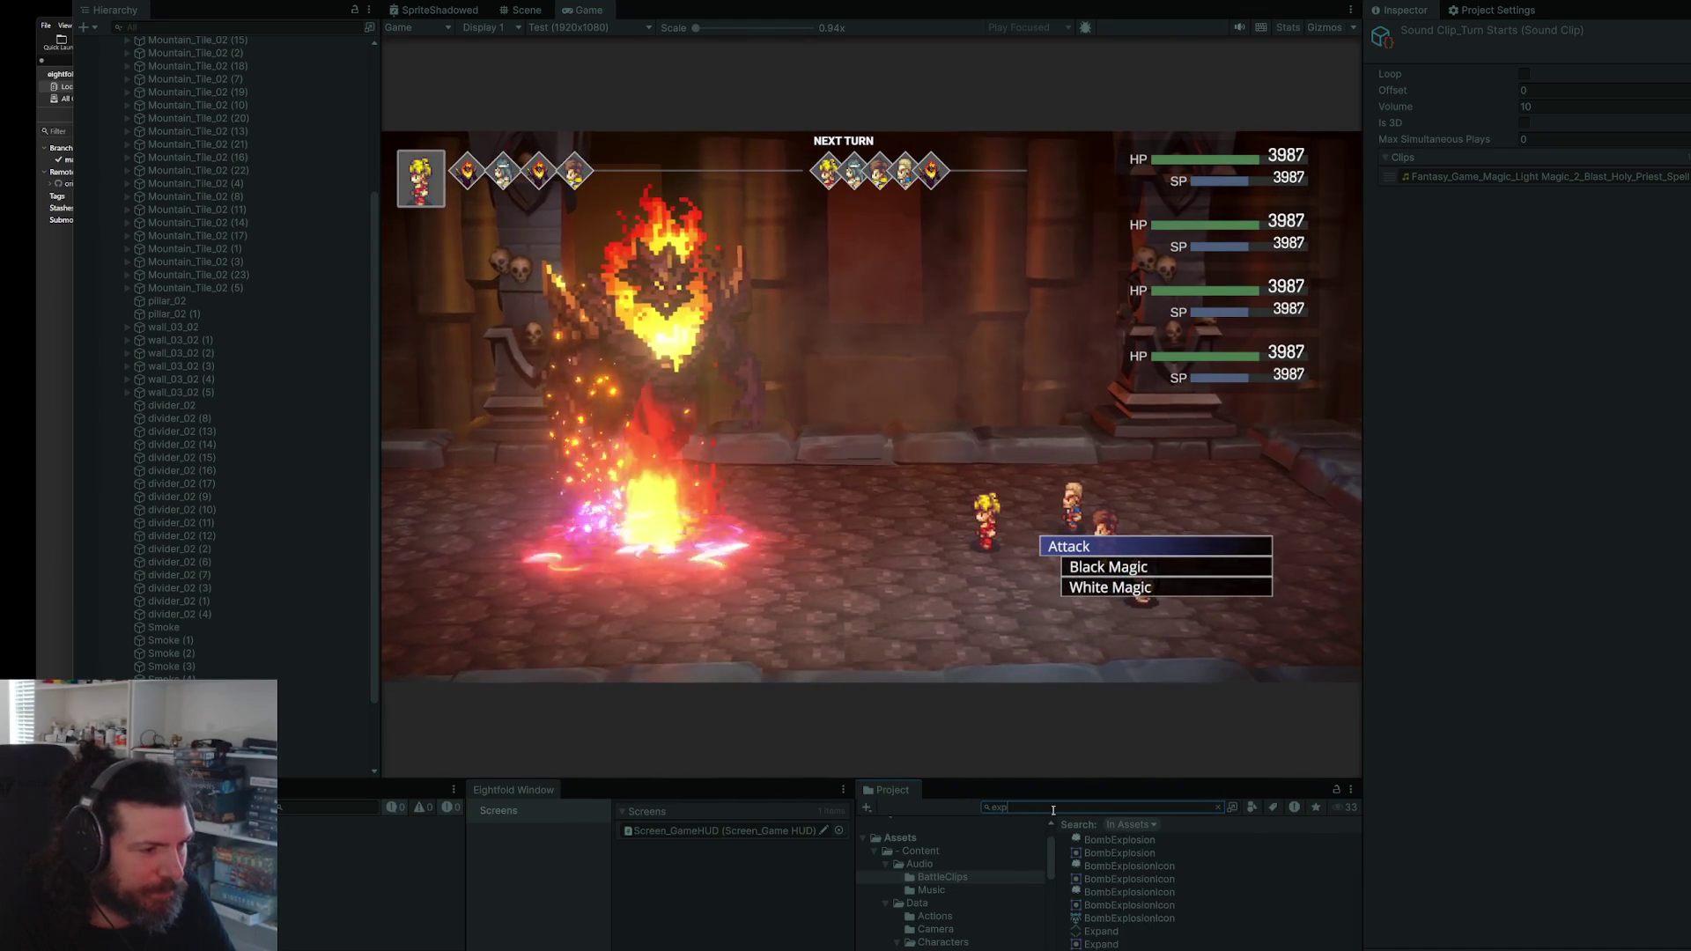
left_click(940, 659)
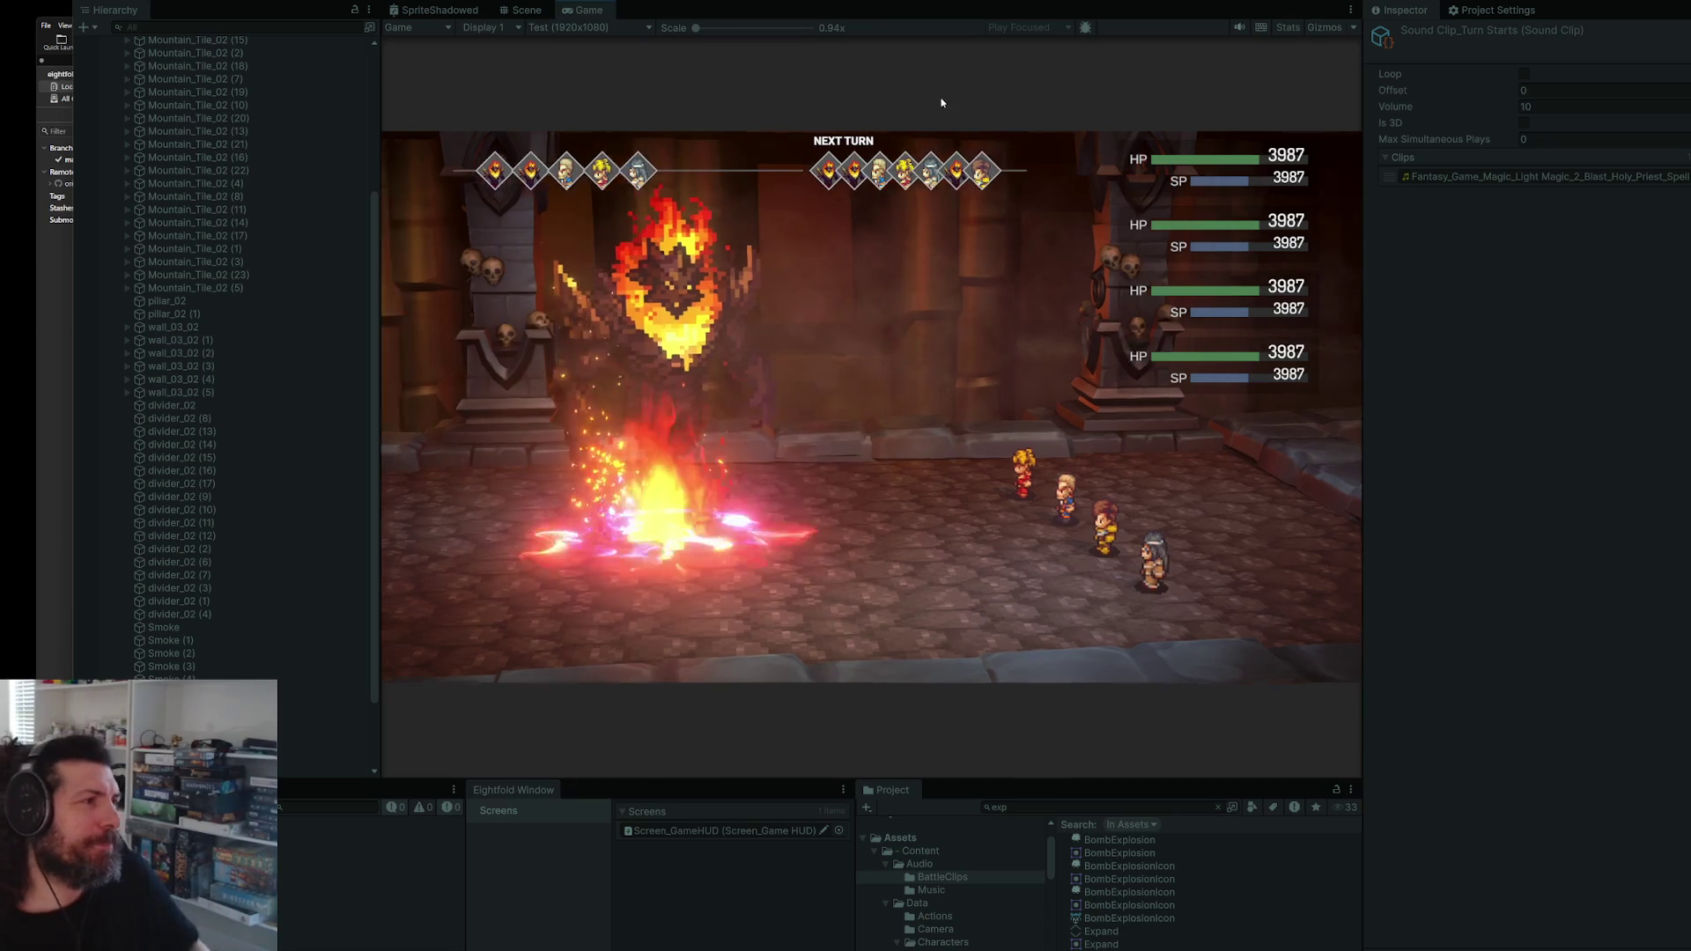
key("ctrl+p")
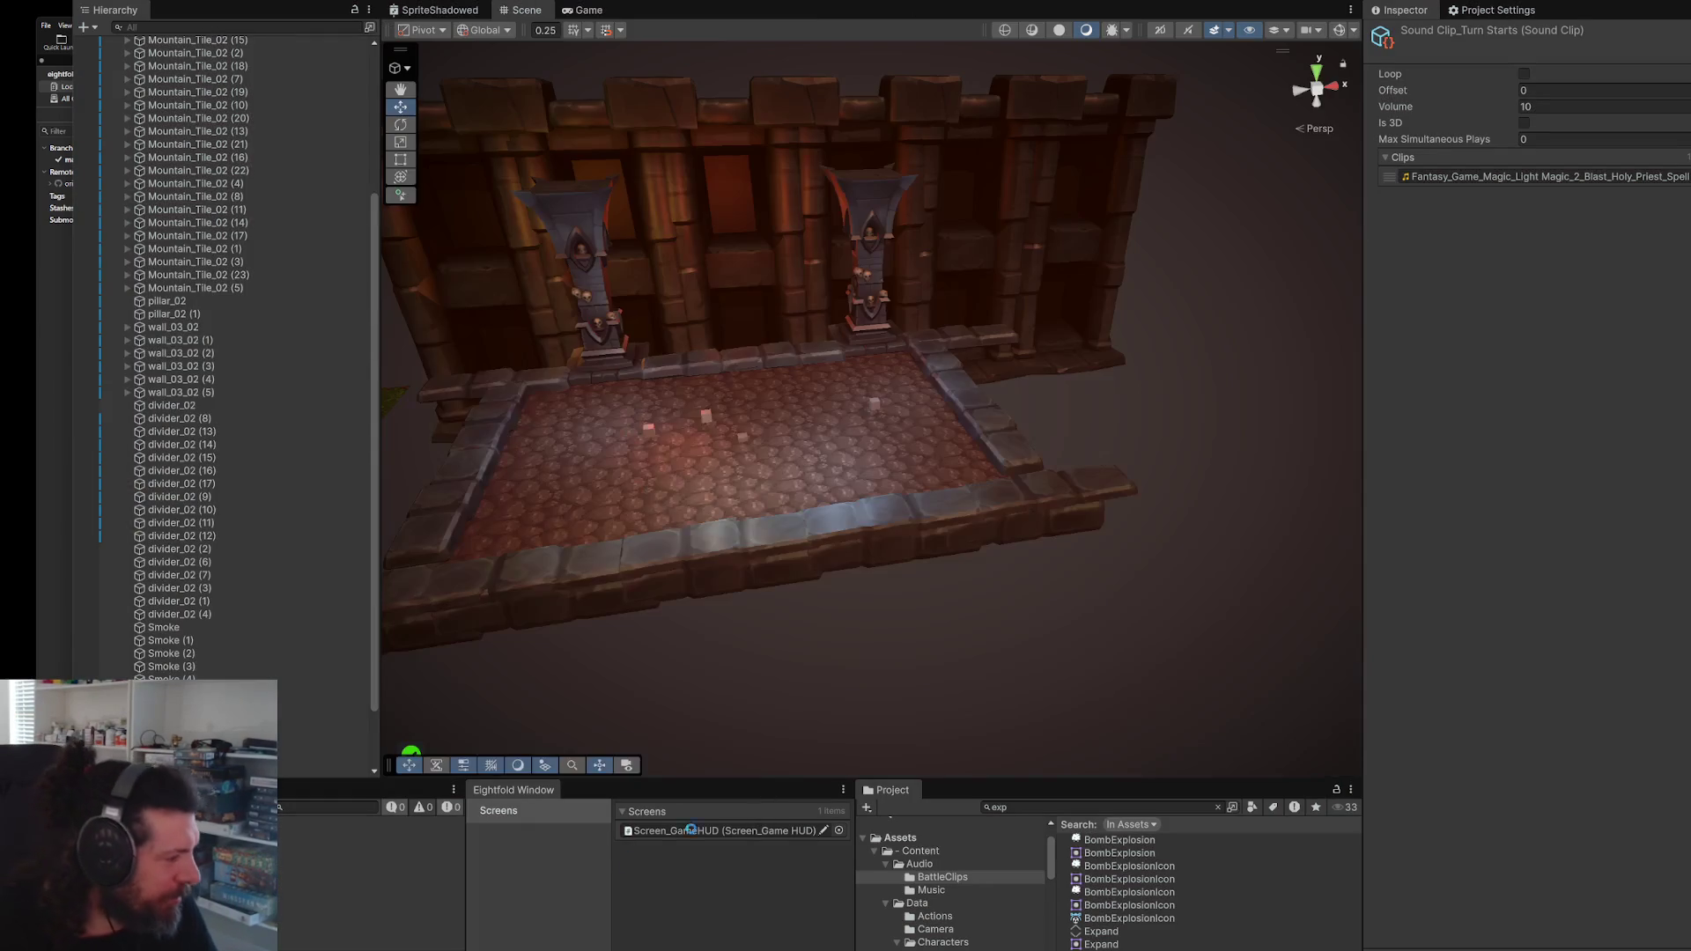
key("alt+Tab")
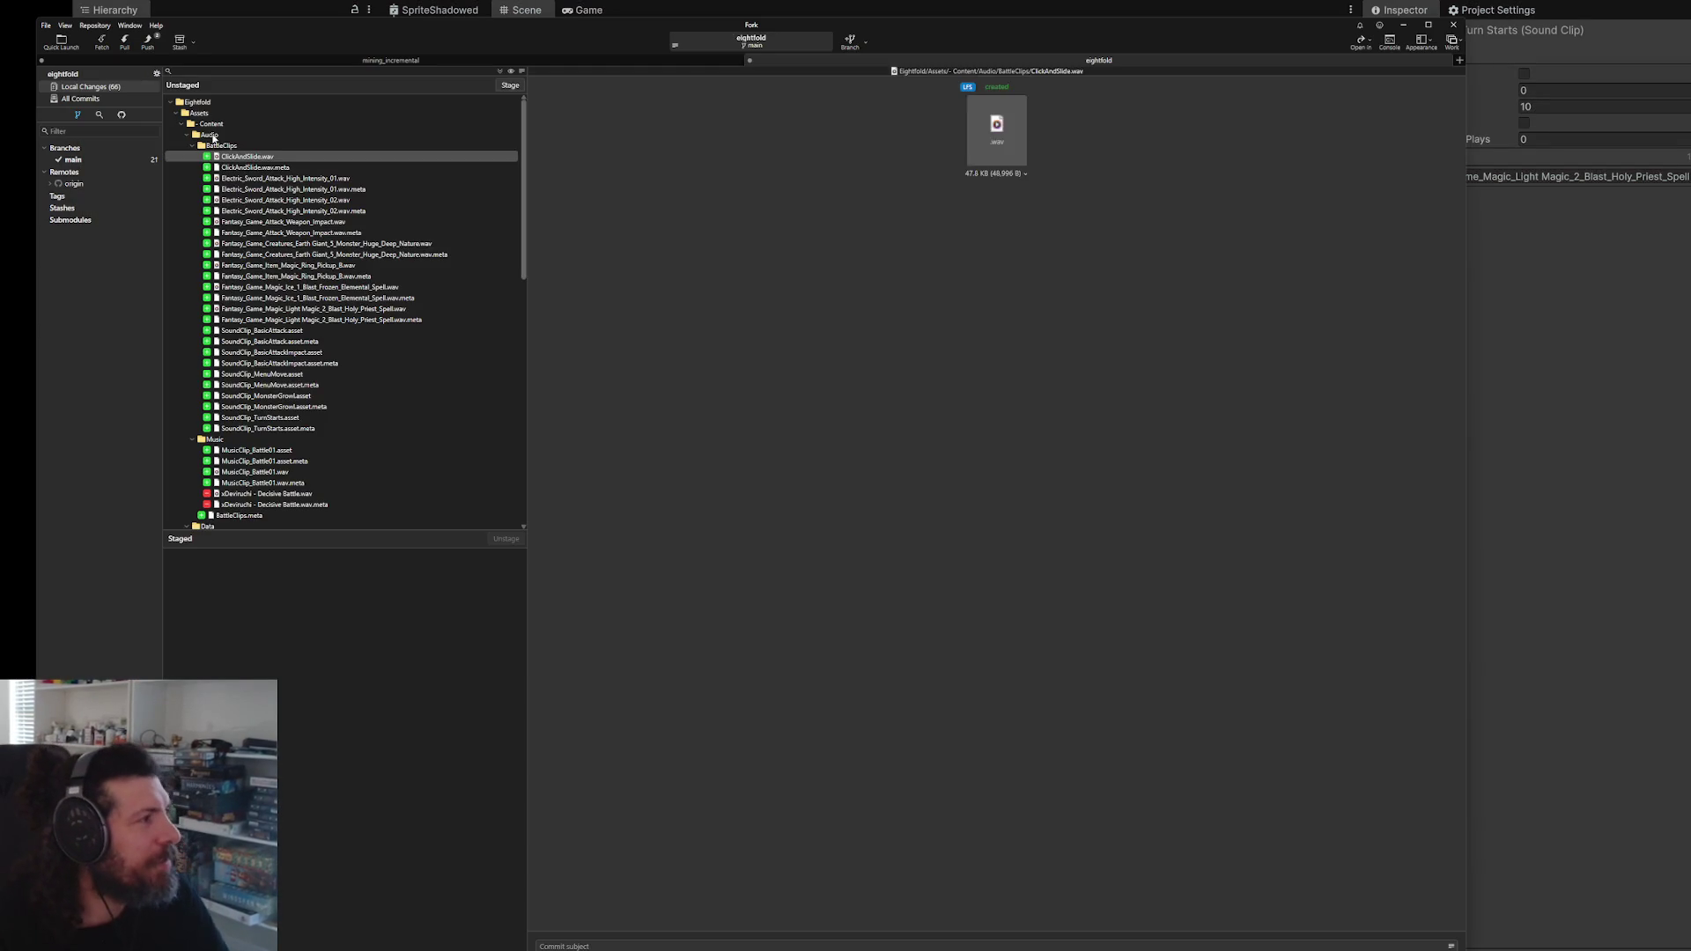
- Stage every changed file in Fork, including the new BattleClips audio, for the 'some audio and tweaks' commit
left_click(213, 136)
scroll(214, 163, "down", 5)
scroll(172, 162, "up", 5)
key("ctrl+a")
left_click_drag(202, 102, 421, 735)
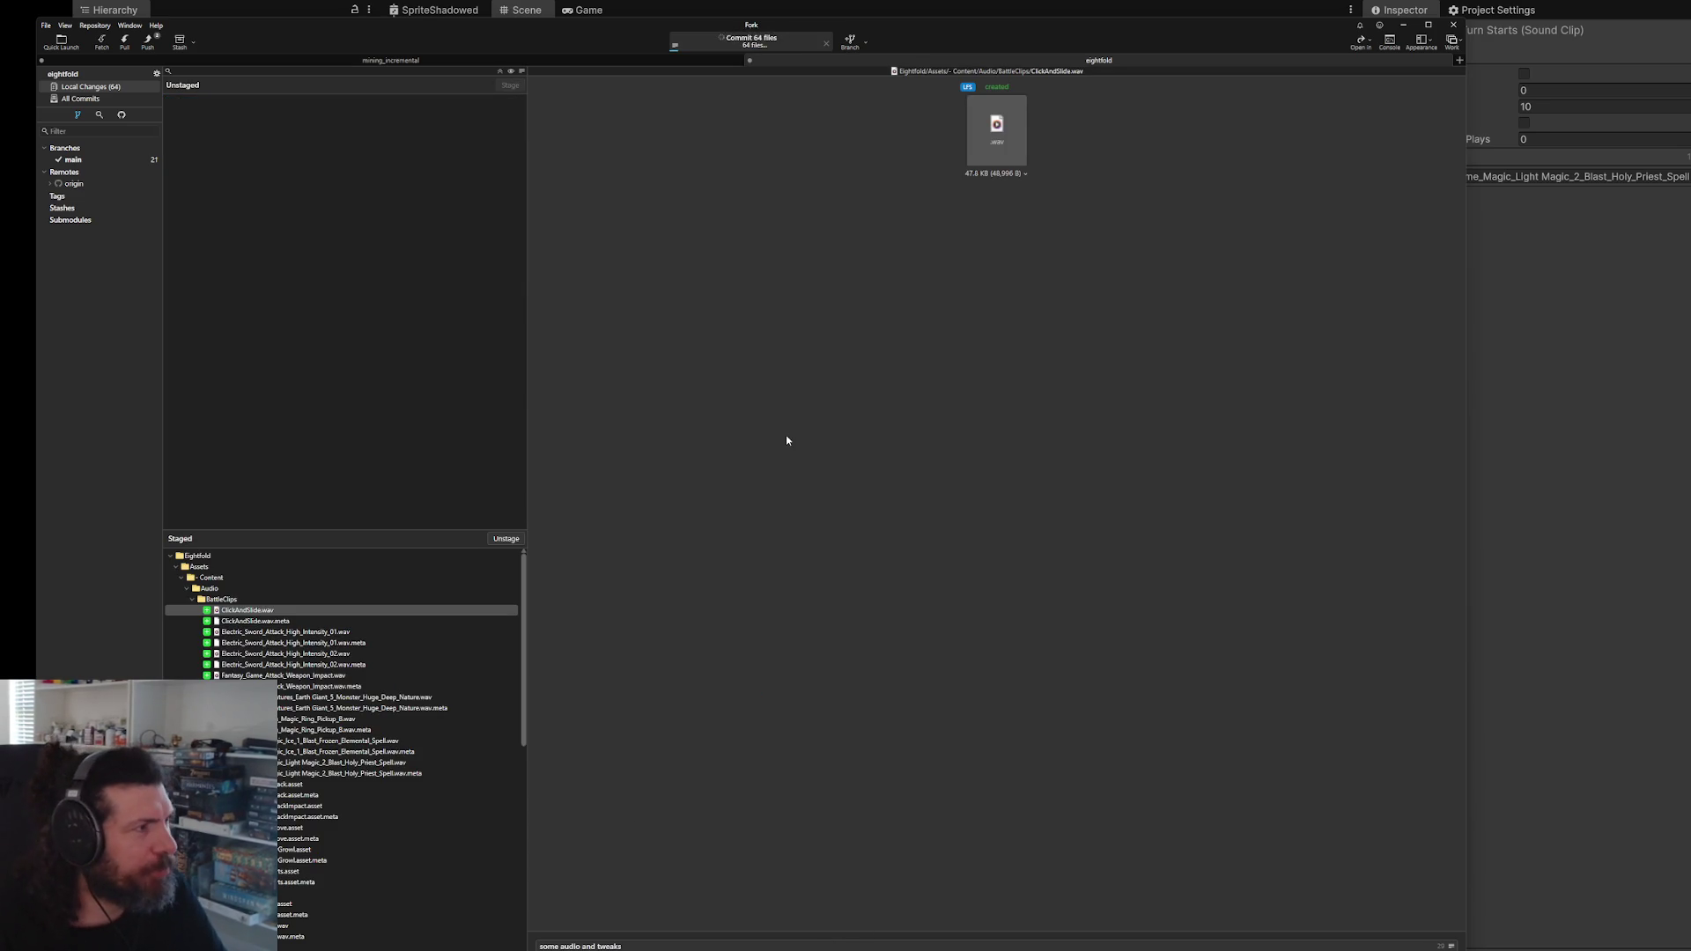
left_click(1645, 462)
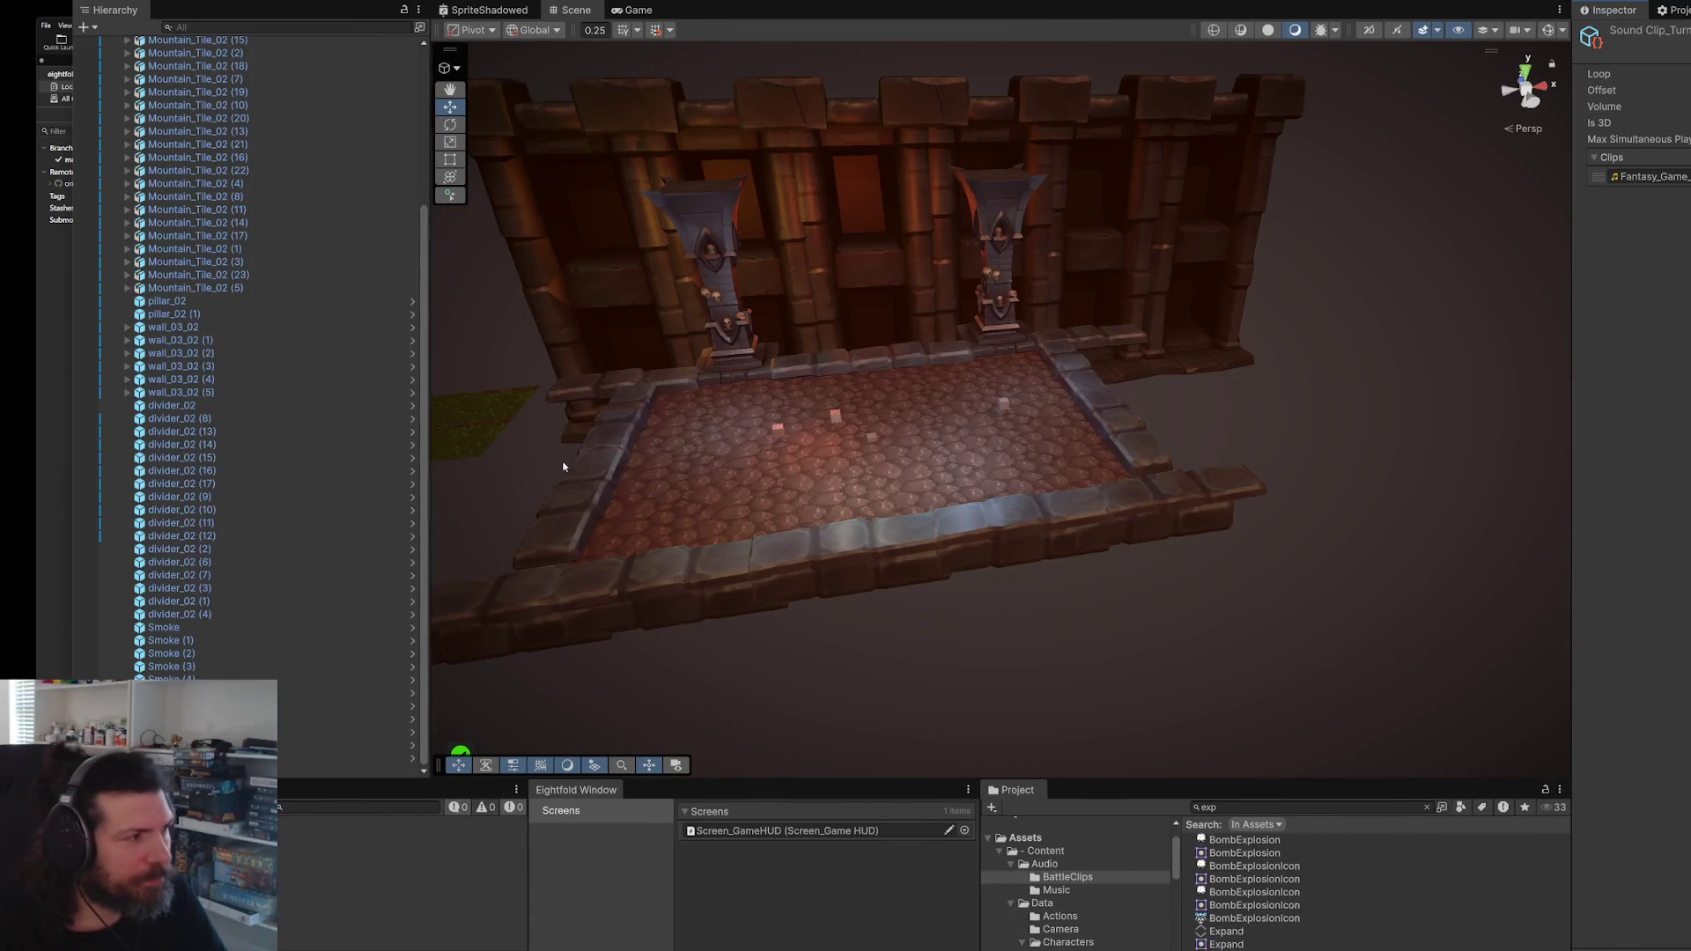
- Show and widen the Game view, then run a short play-test with screen capture armed
left_click(638, 10)
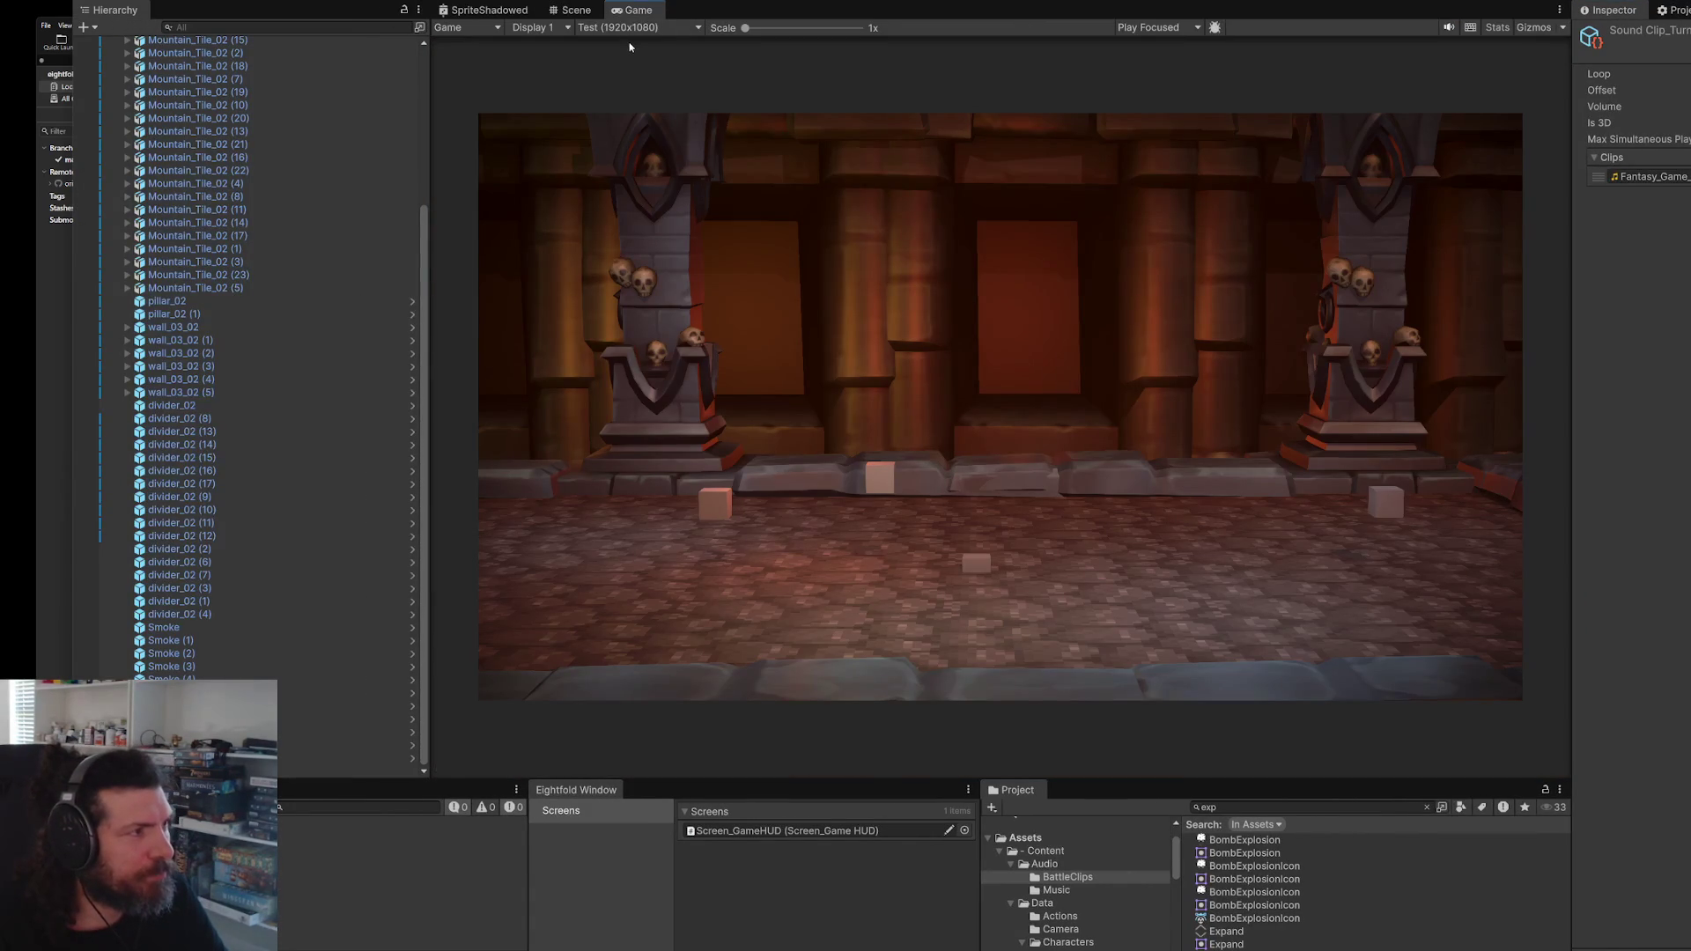
left_click_drag(429, 257, 389, 262)
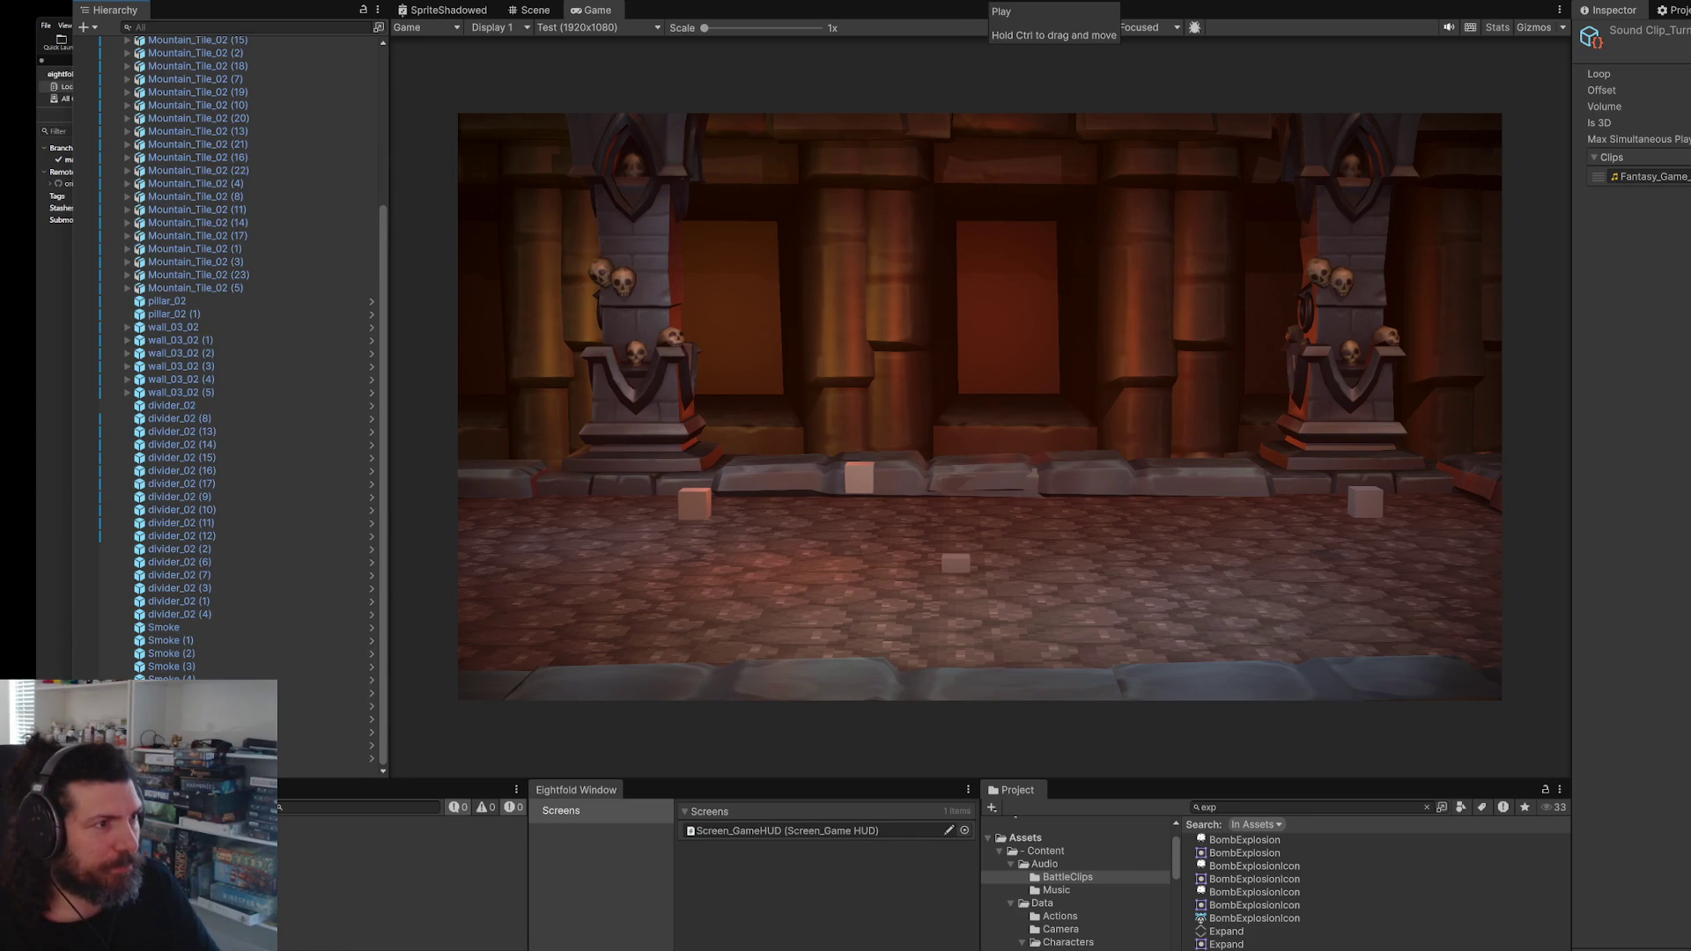
left_click(992, 2)
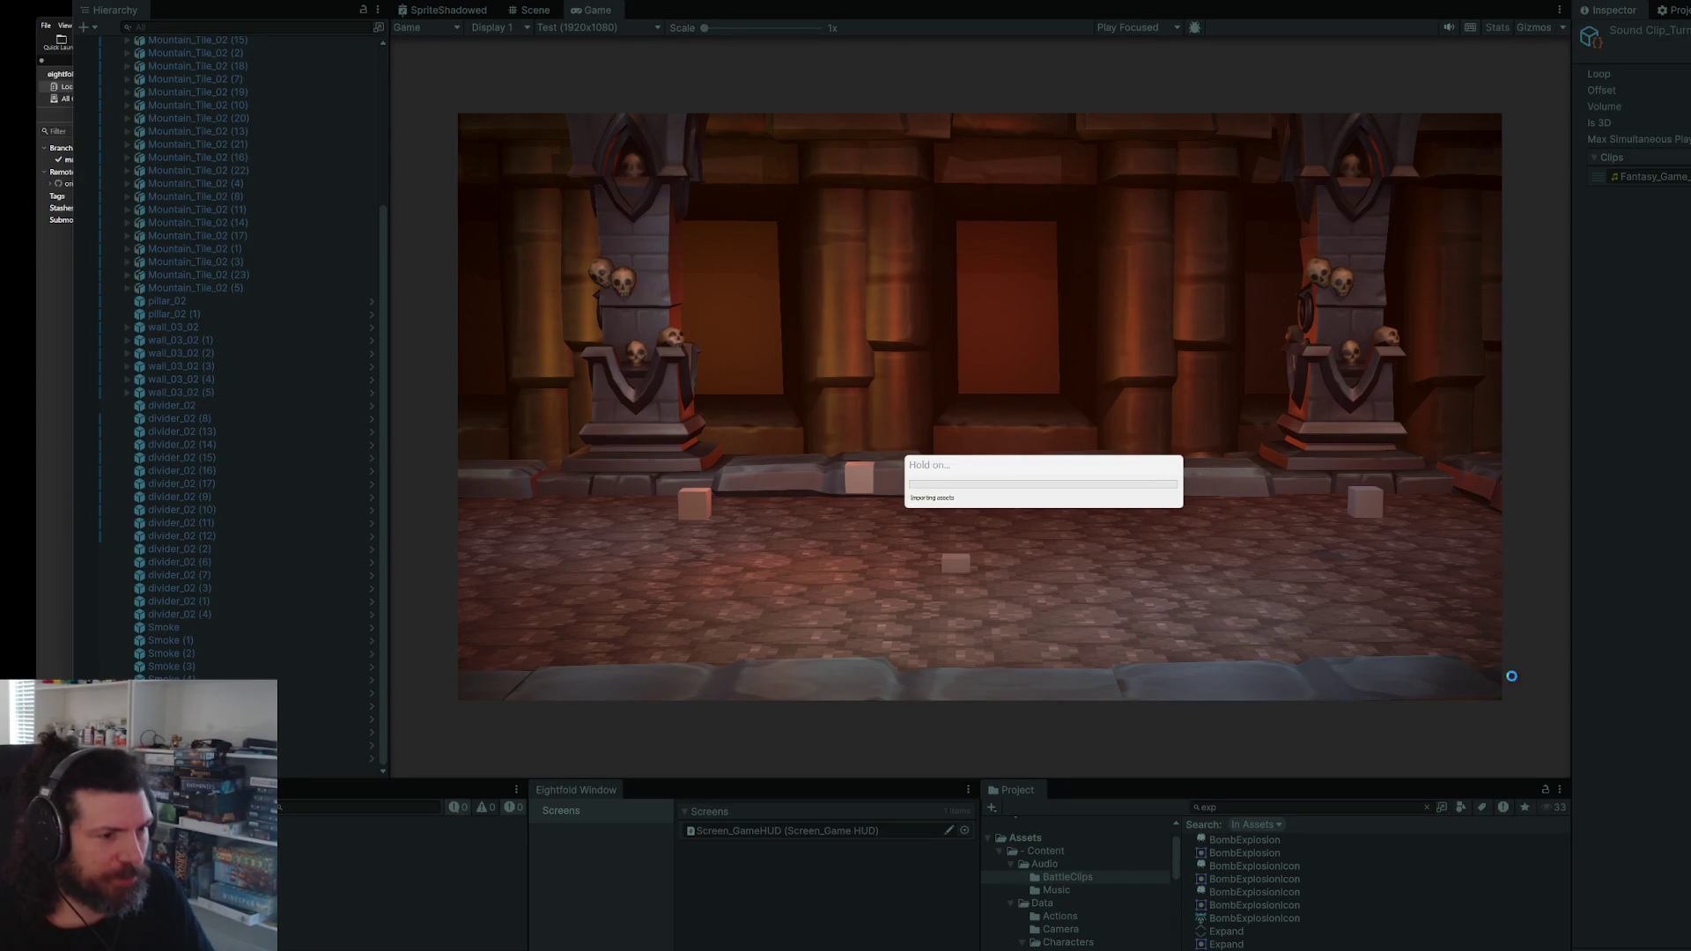
key("Print")
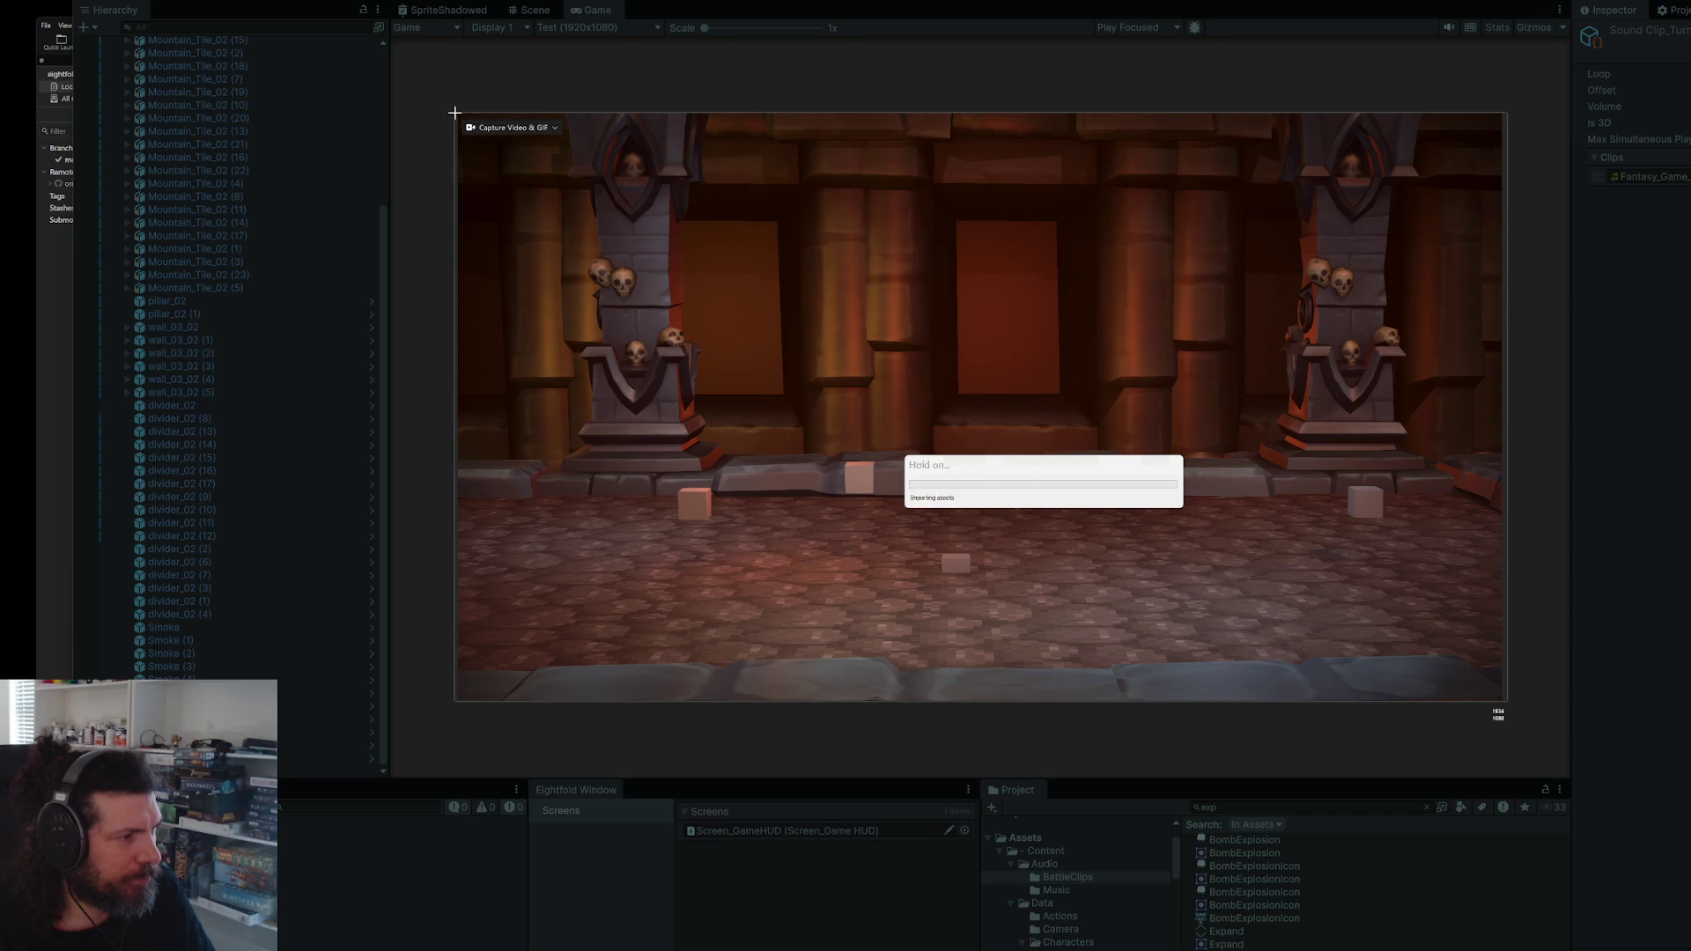
left_click(454, 113)
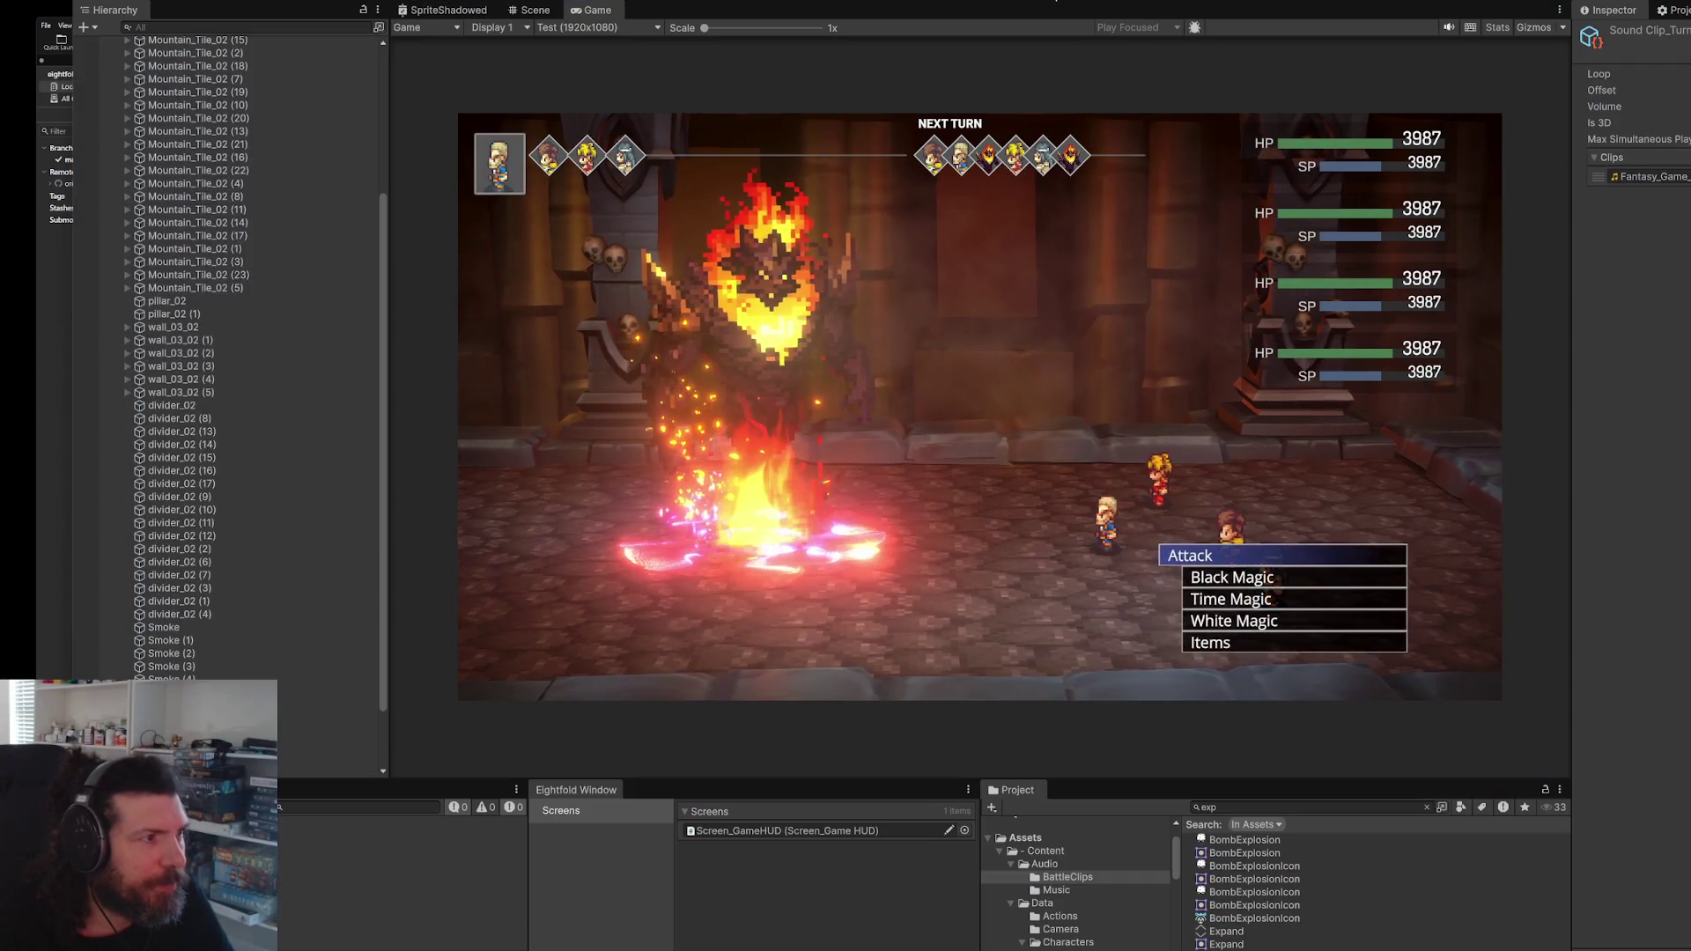
left_click(1056, 1)
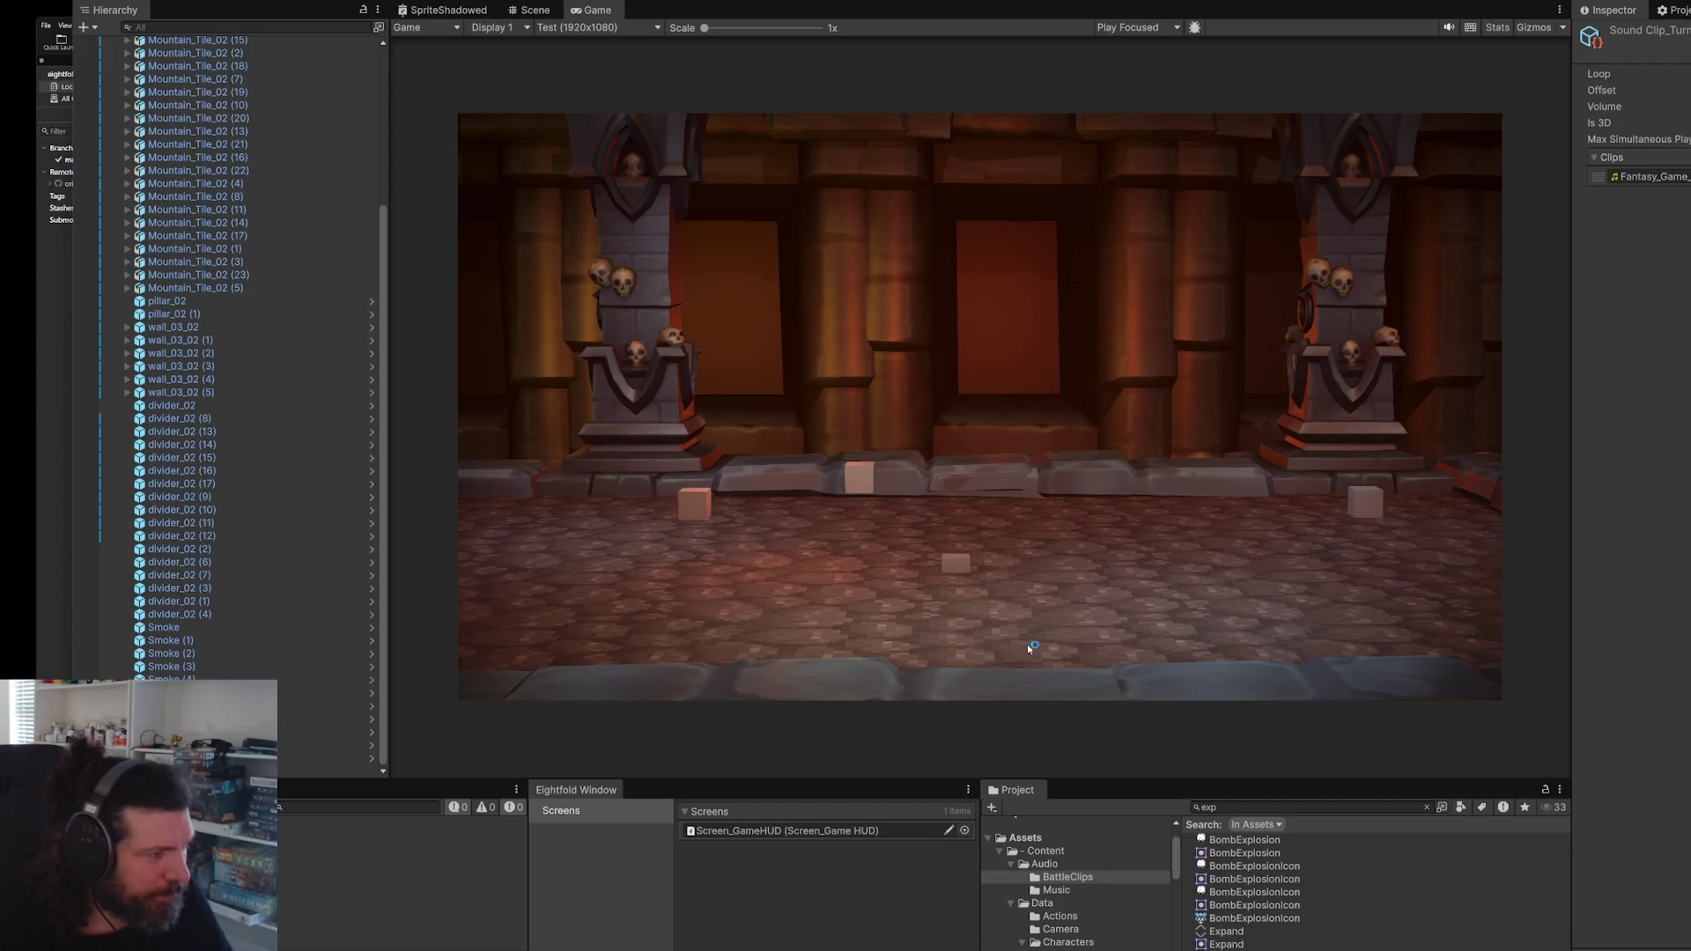
key("super+shift+5")
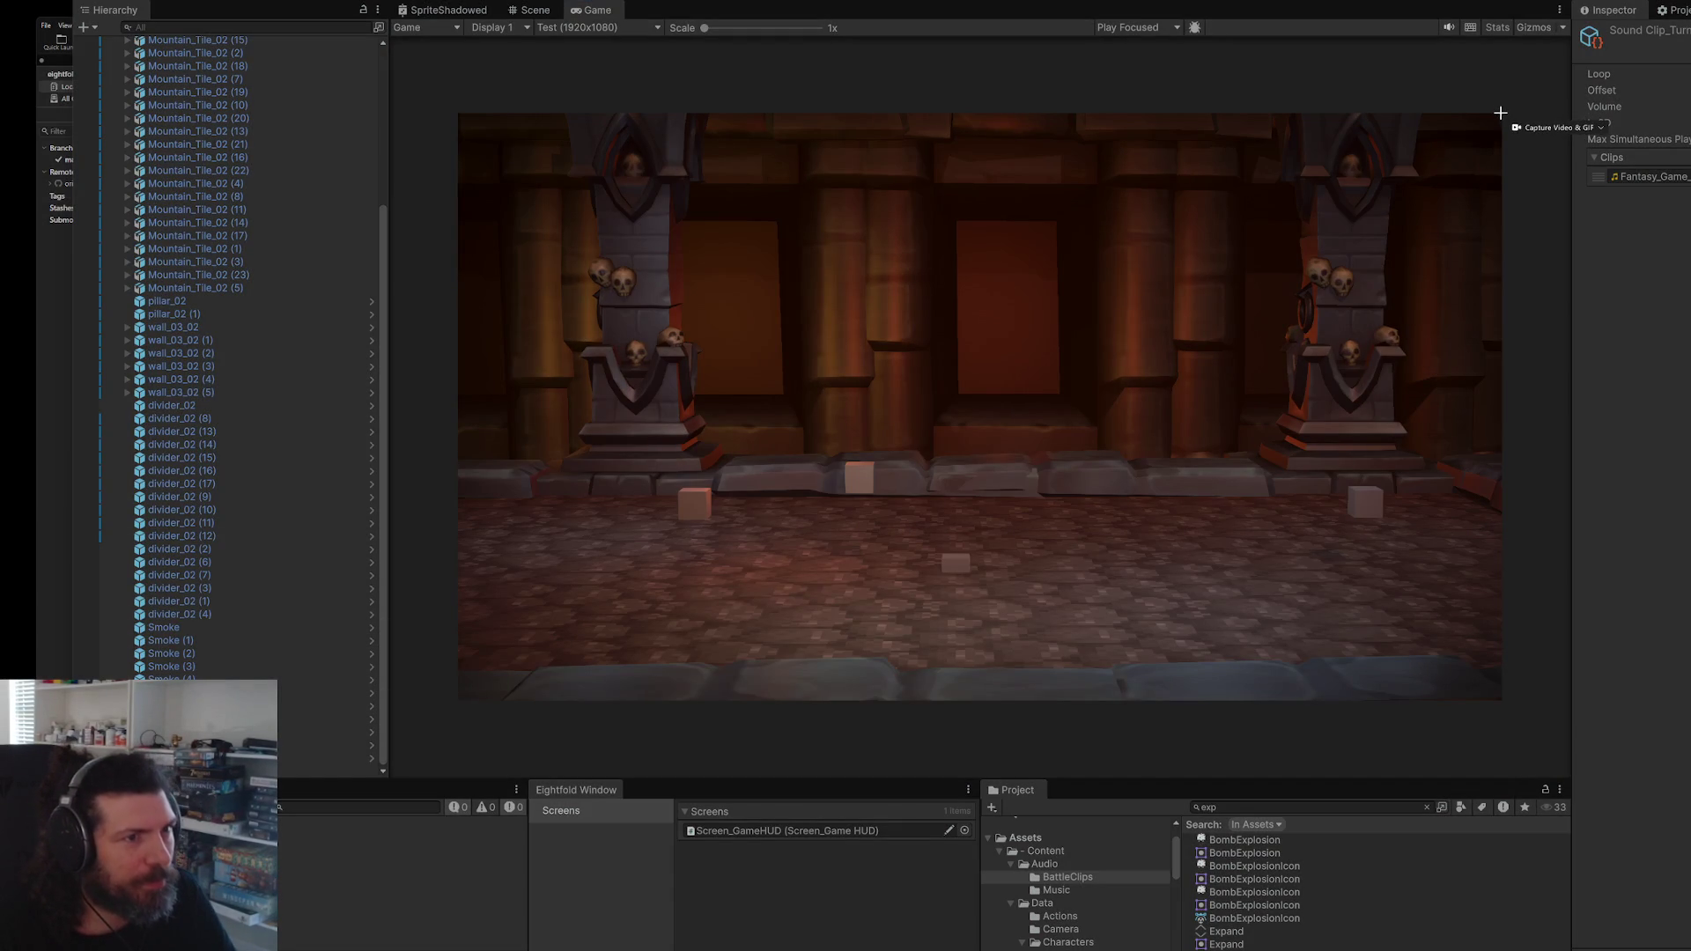
mouse_move(1500, 113)
left_mouse_down()
mouse_move(1159, 357)
mouse_move(616, 664)
mouse_move(455, 701)
left_mouse_up()
key("Return")
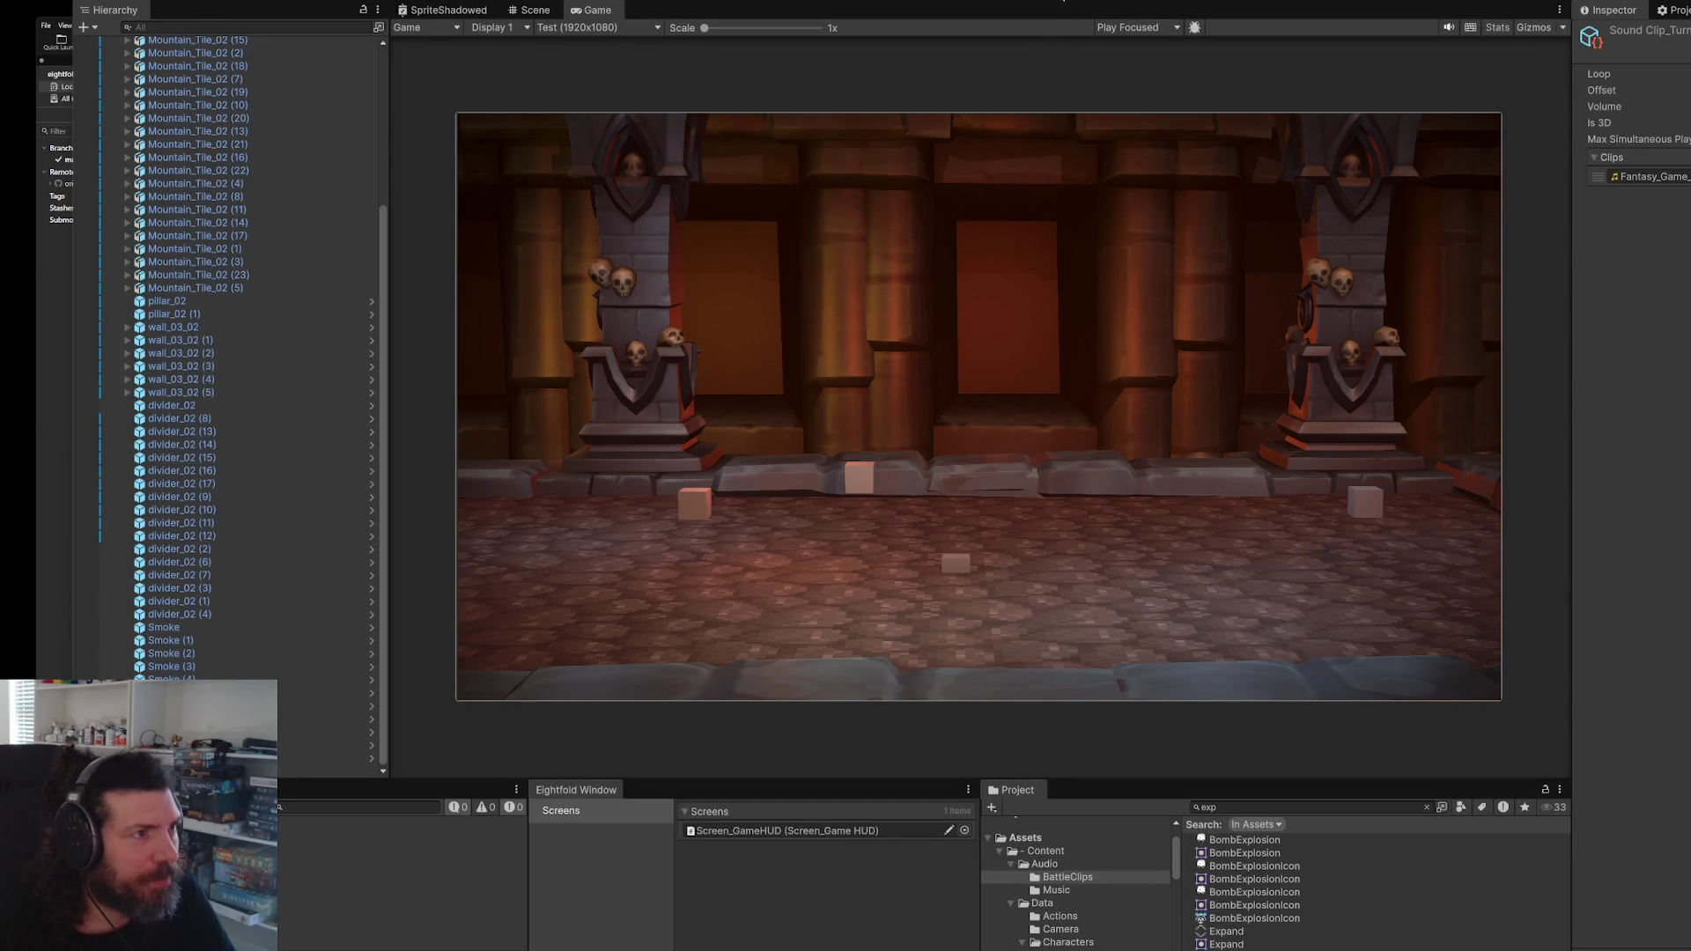
key("ctrl+p")
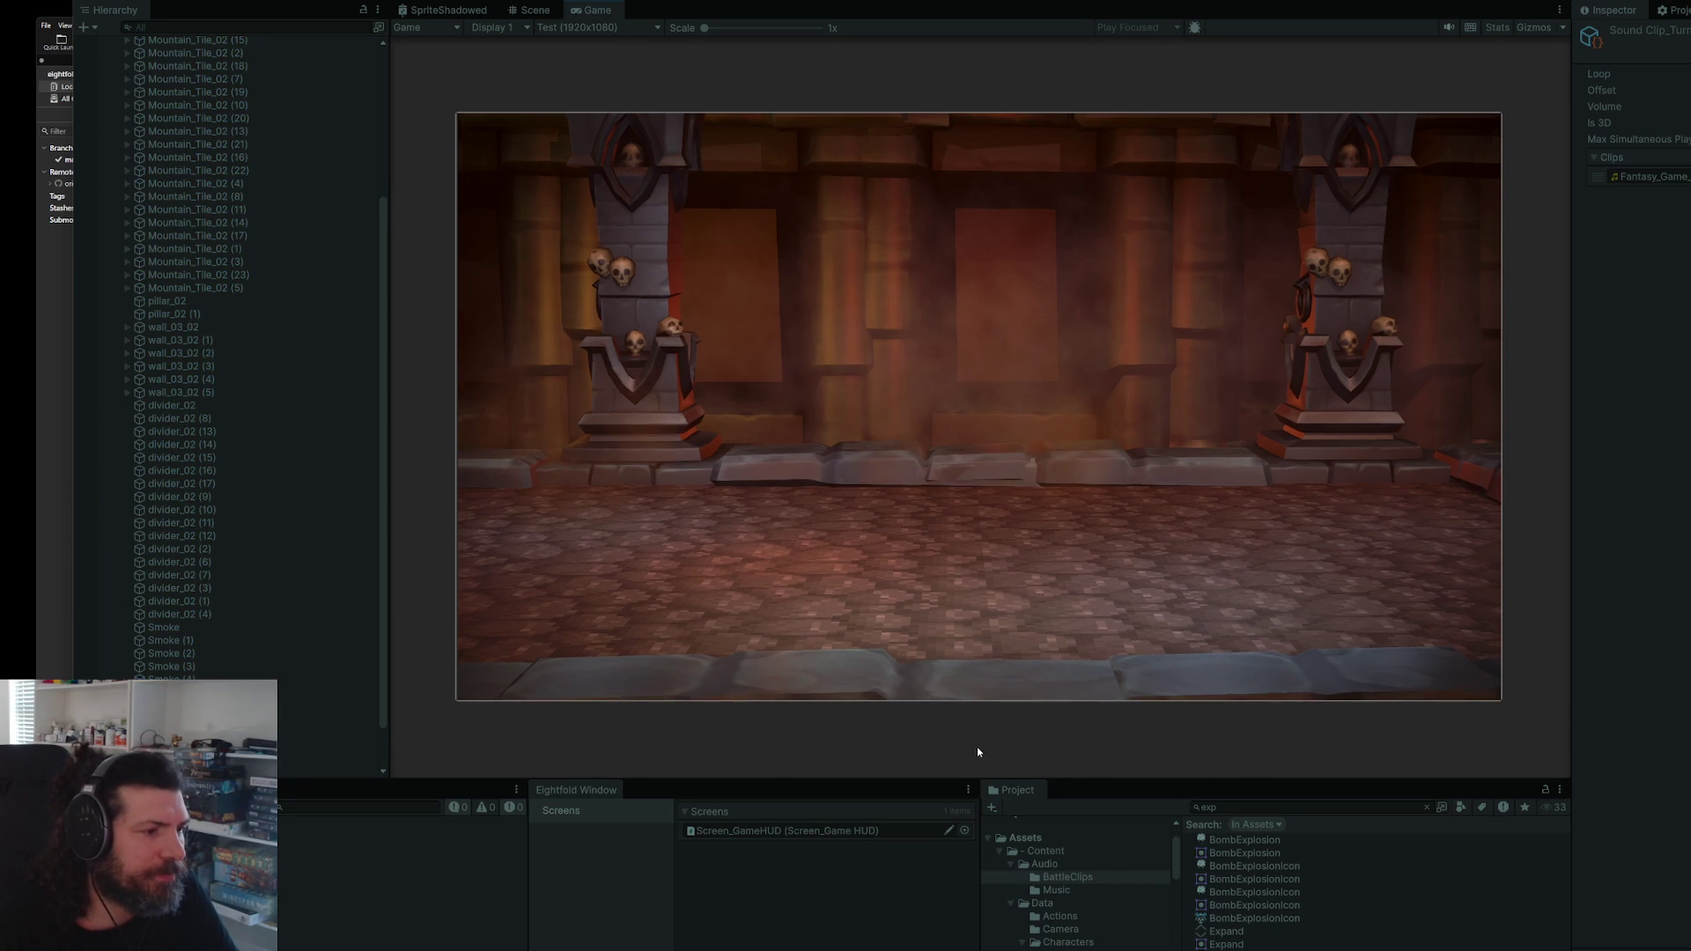
key("ctrl+p")
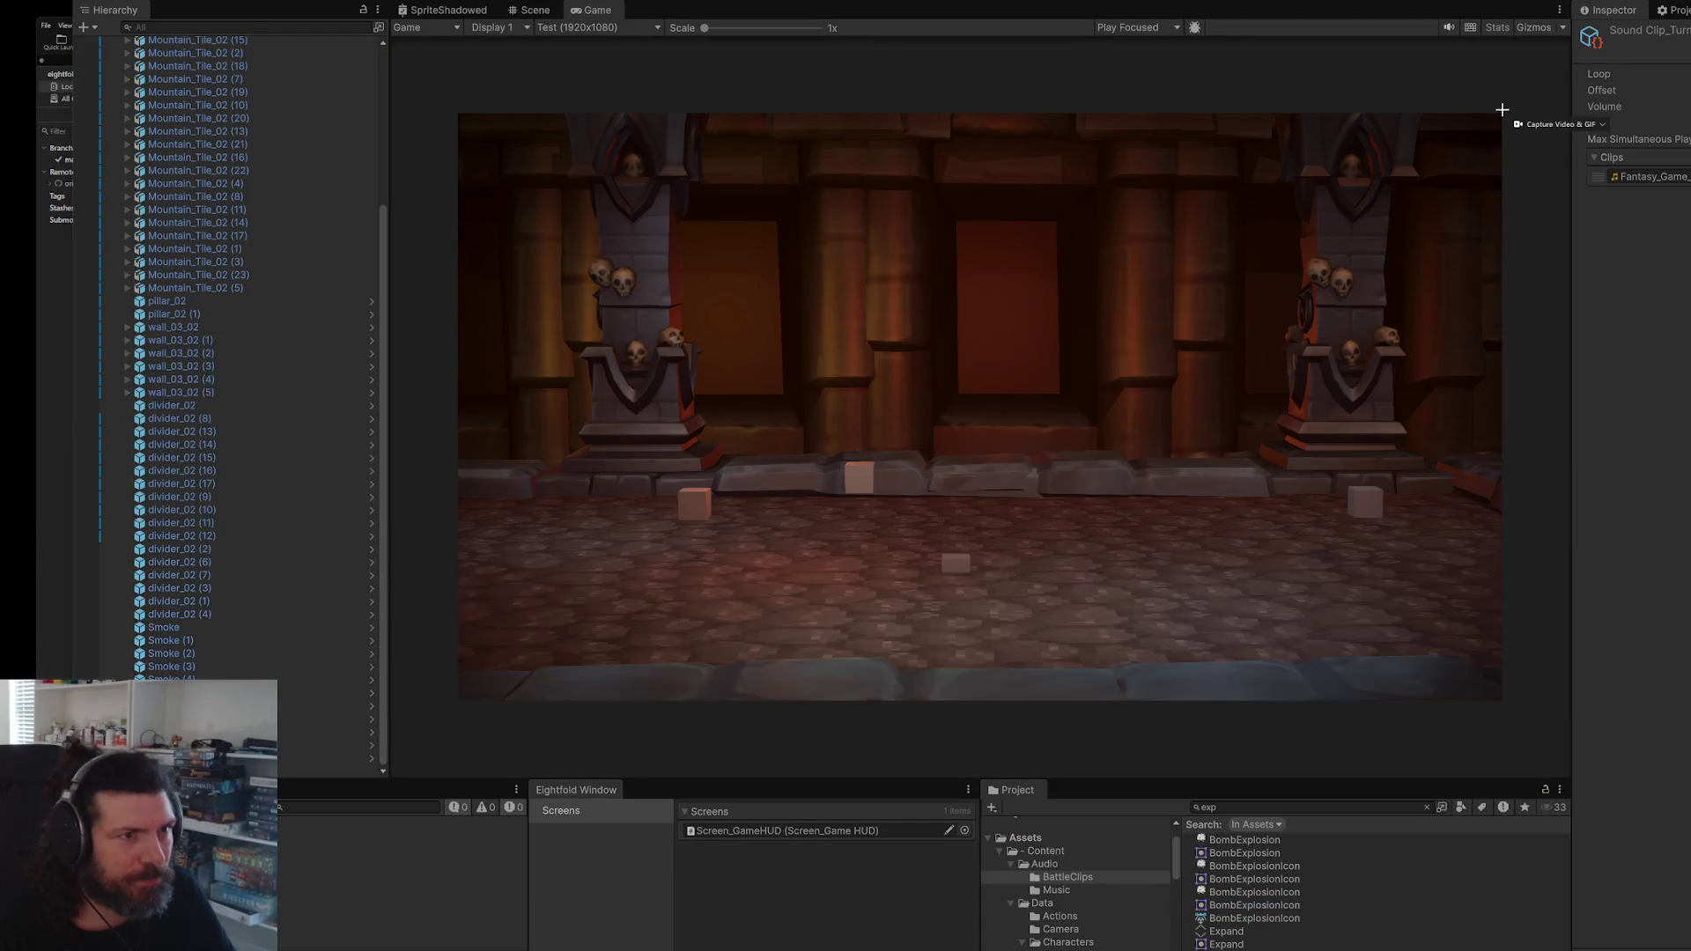
mouse_move(1498, 113)
left_mouse_down()
mouse_move(1219, 332)
mouse_move(505, 695)
mouse_move(456, 697)
left_mouse_up()
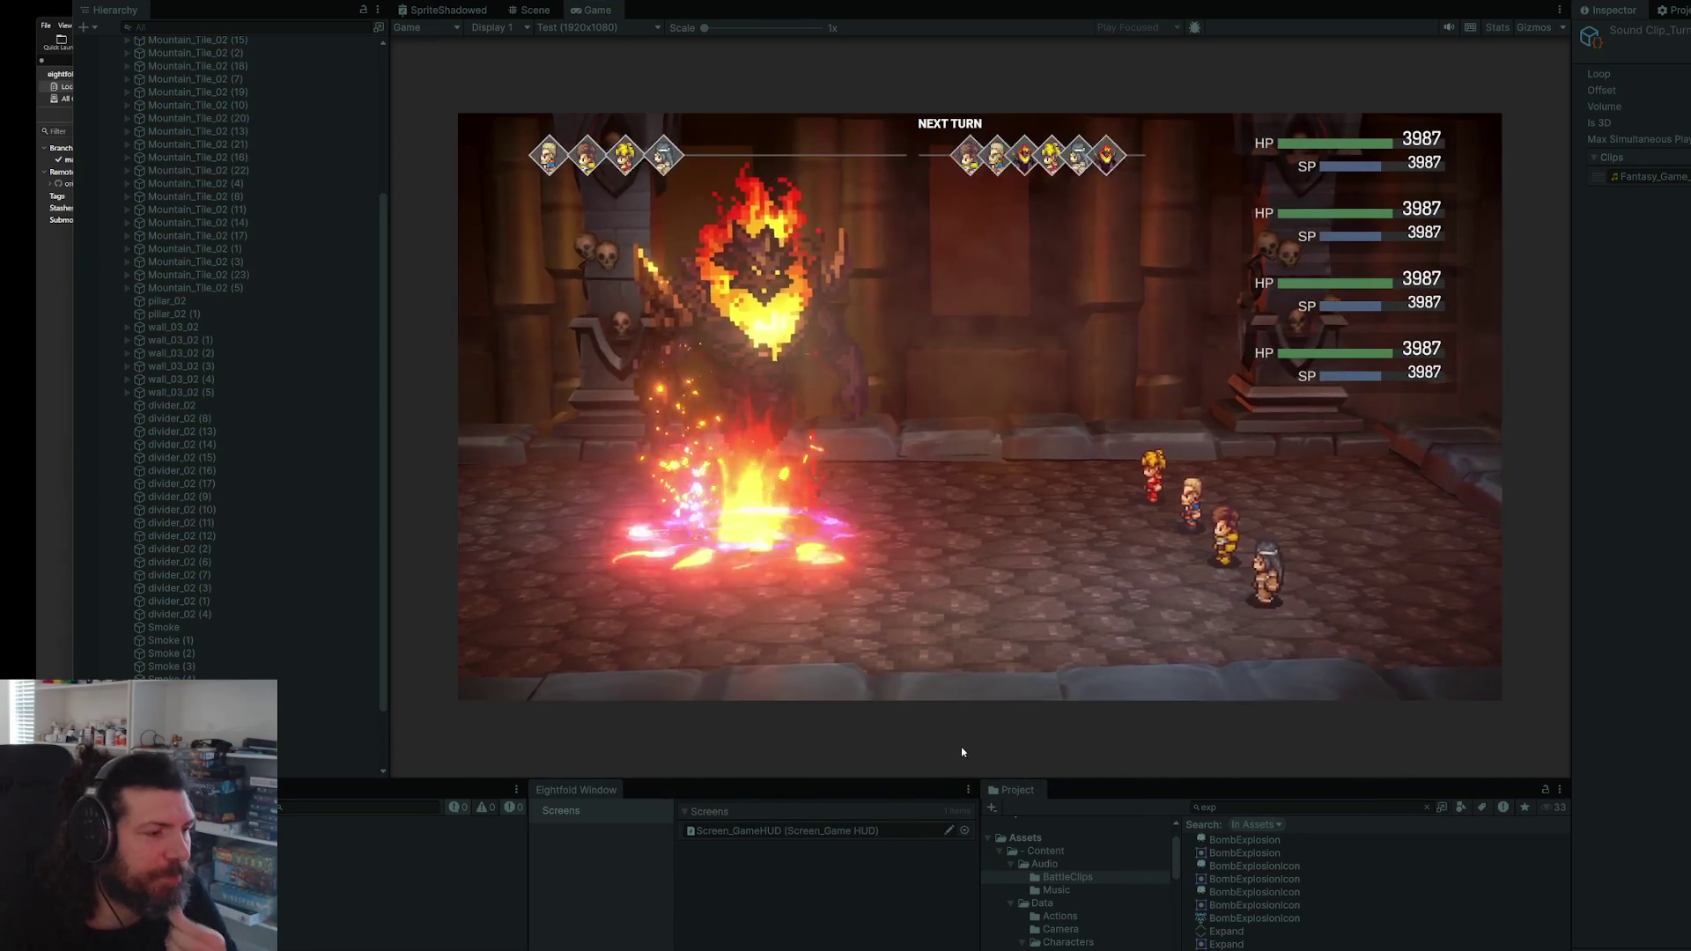
key("ctrl+p")
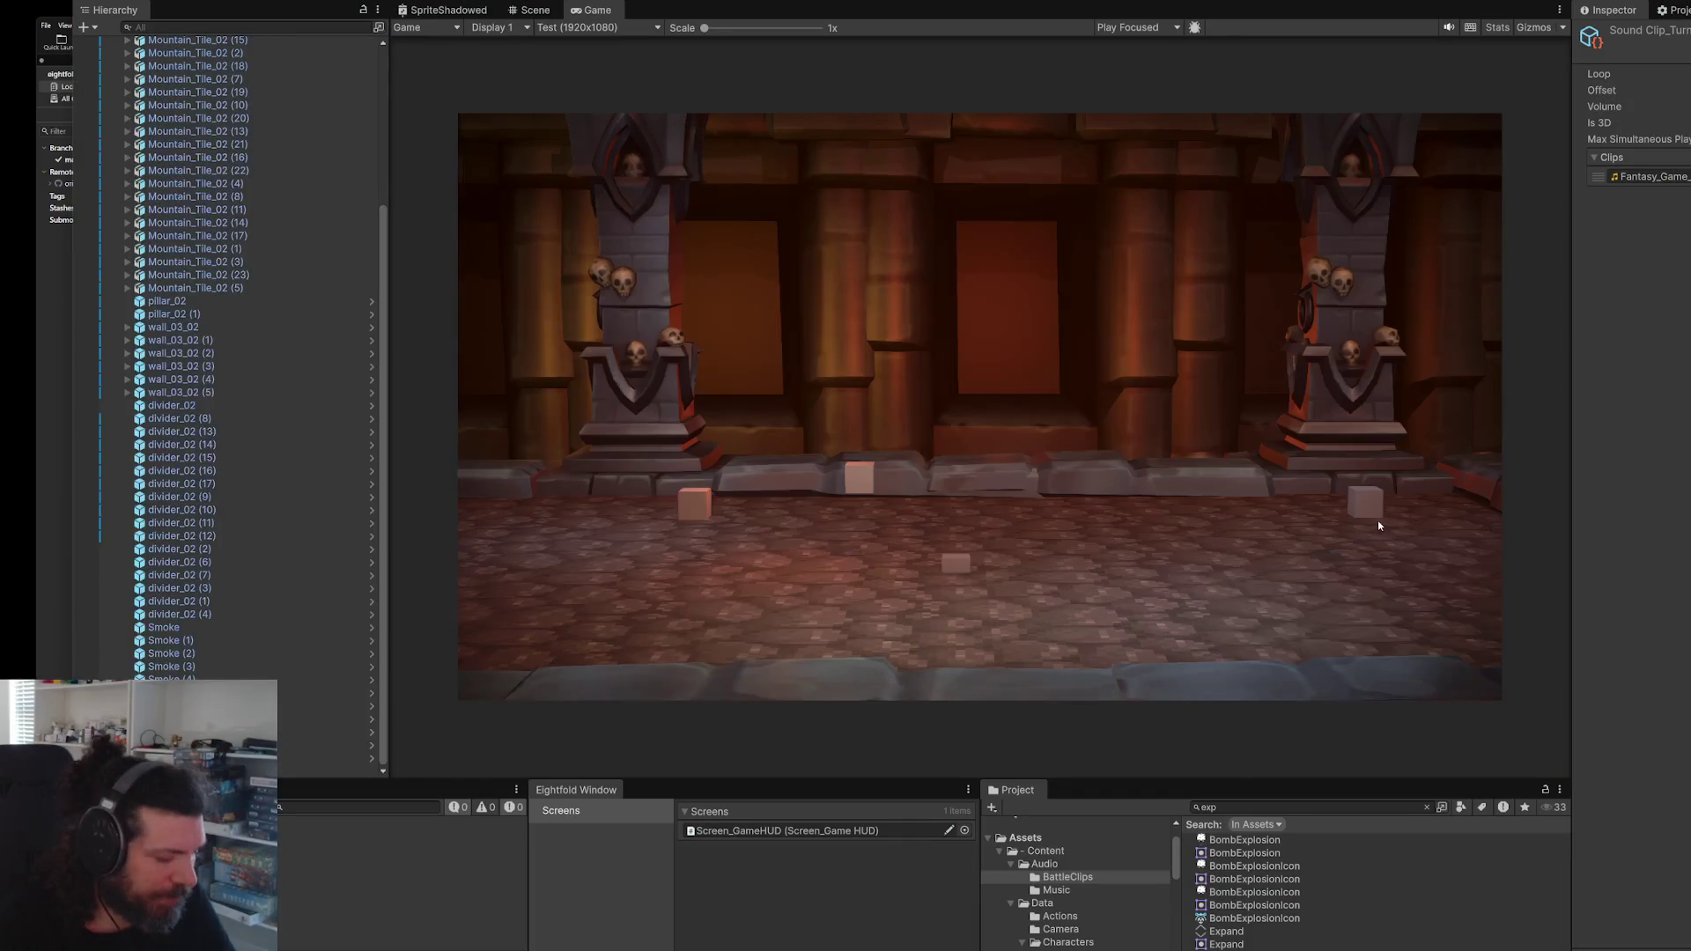
key("Print")
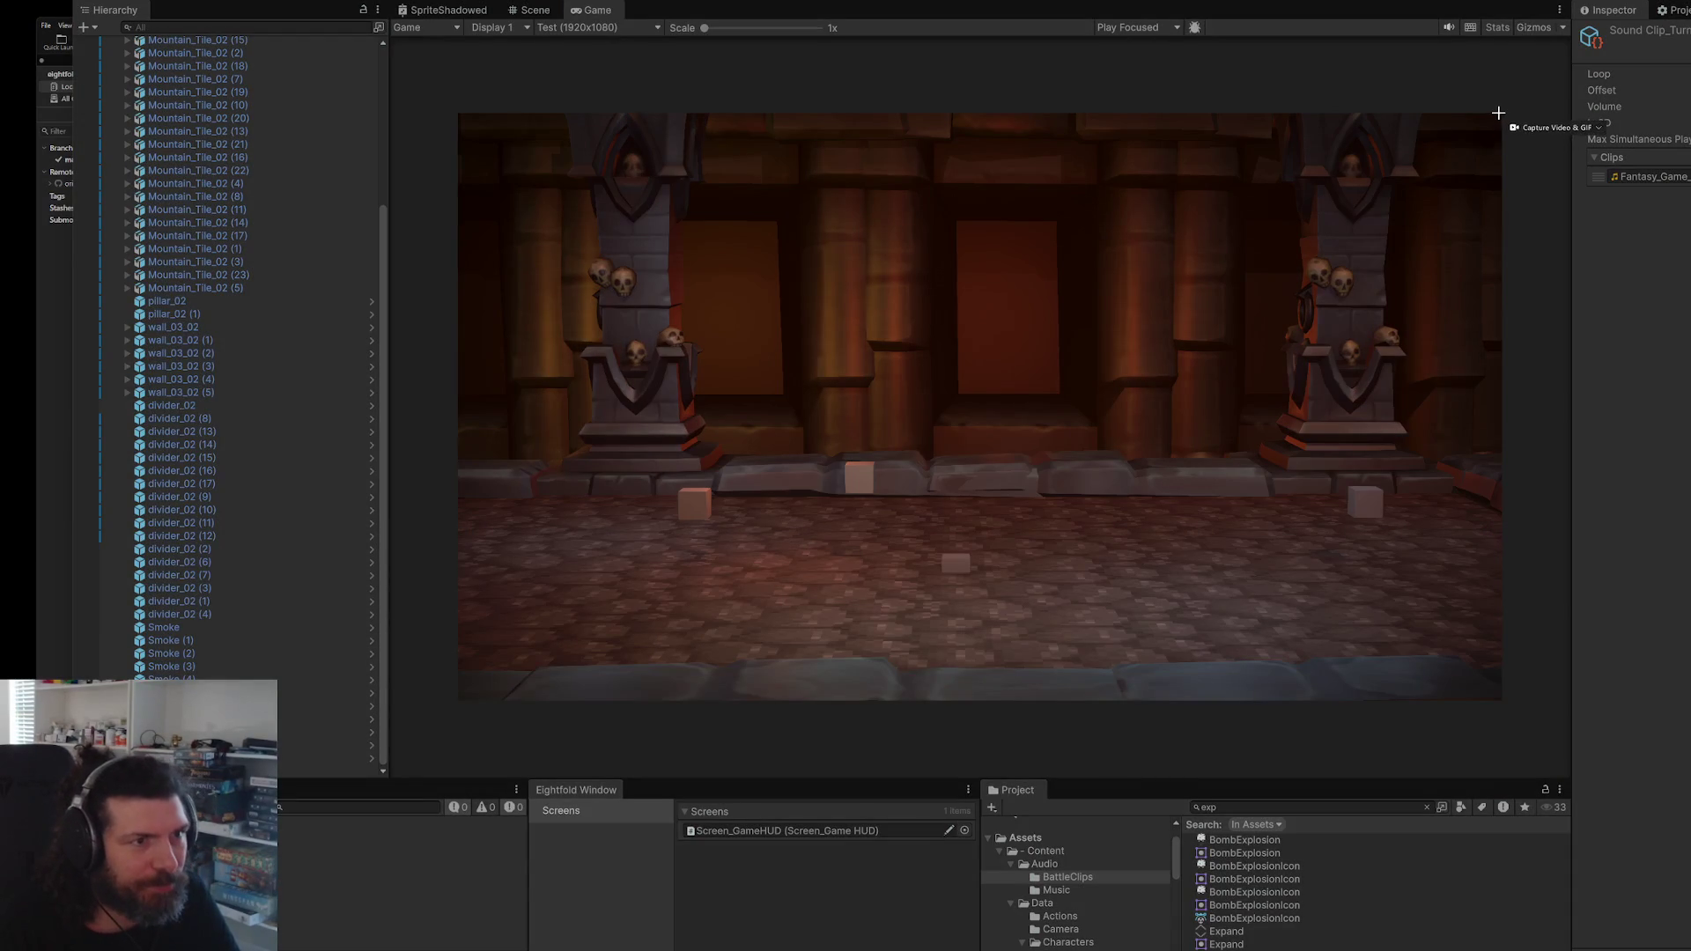
mouse_move(1498, 112)
left_mouse_down()
mouse_move(634, 494)
mouse_move(521, 687)
mouse_move(458, 701)
left_mouse_up()
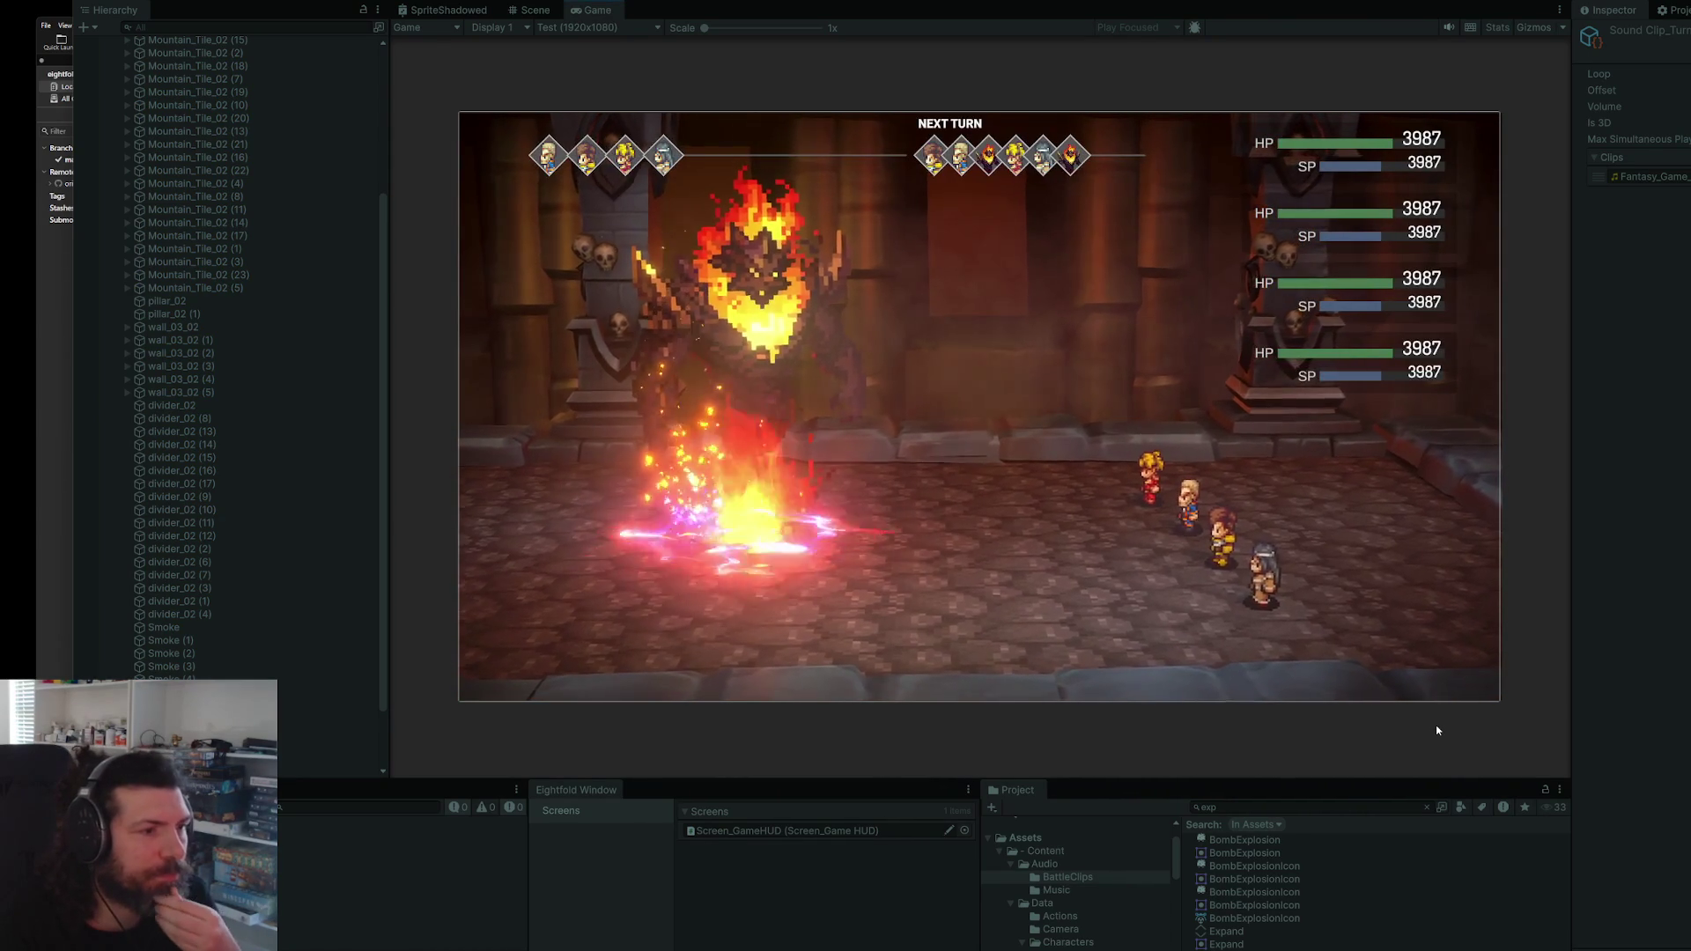
- Pick Attack for each hero over two turns against the fire enemy, then stop Play mode
key("Down")
key("Down")
key("Down")
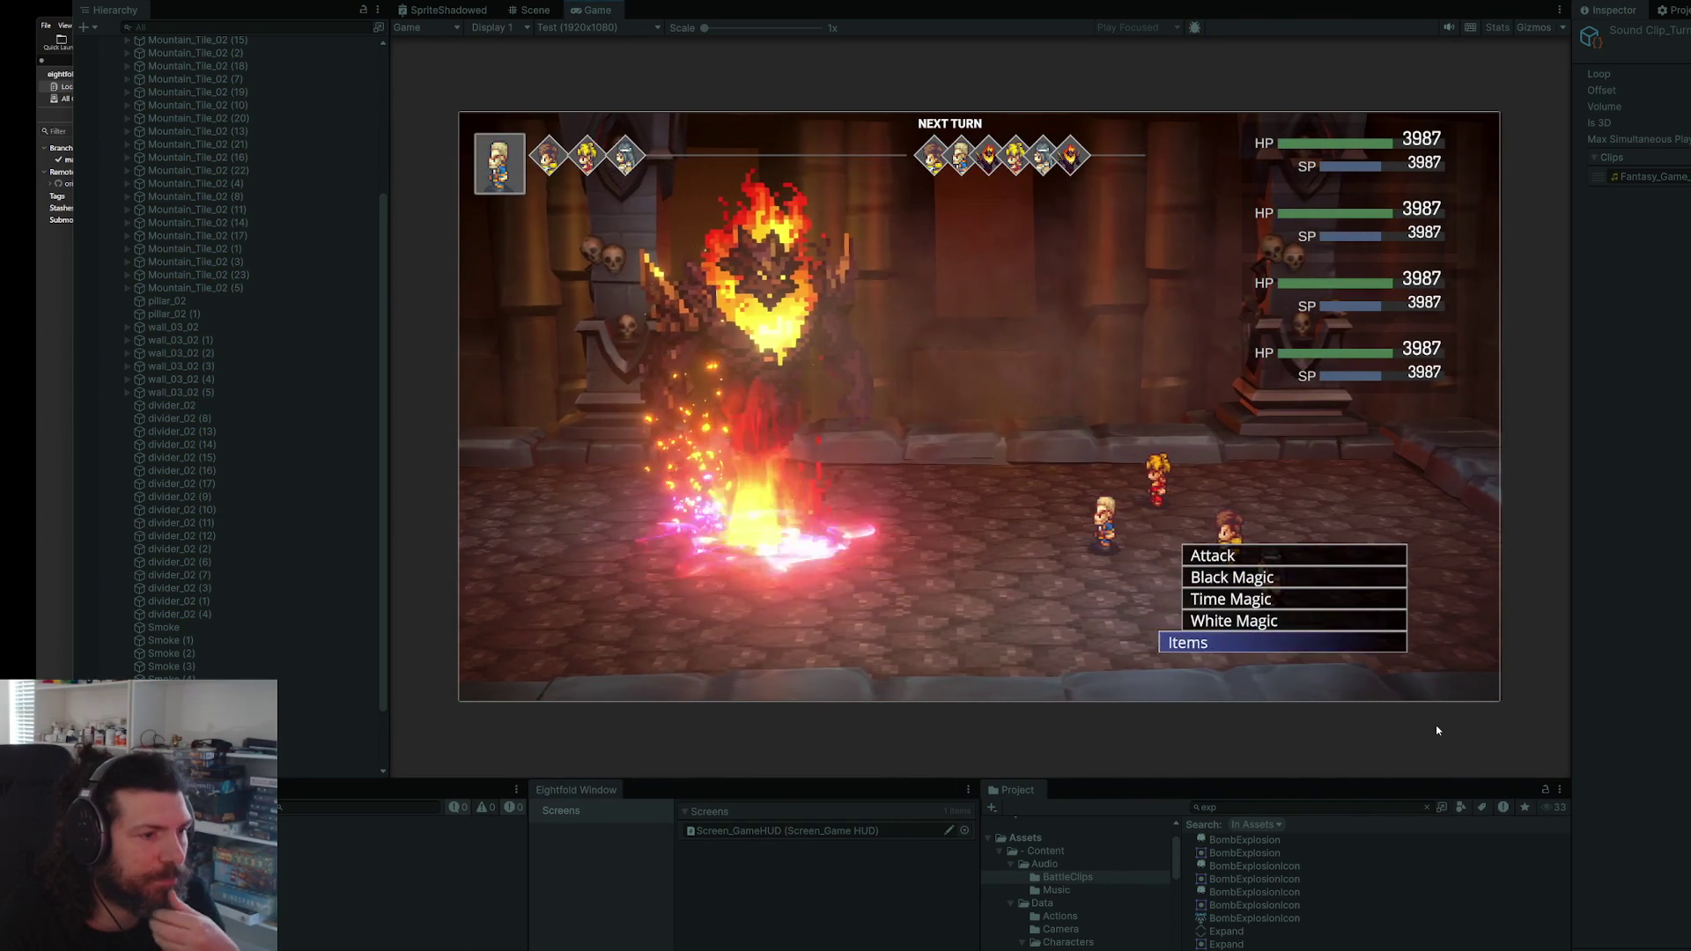
key("Down")
key("Down")
key("Down")
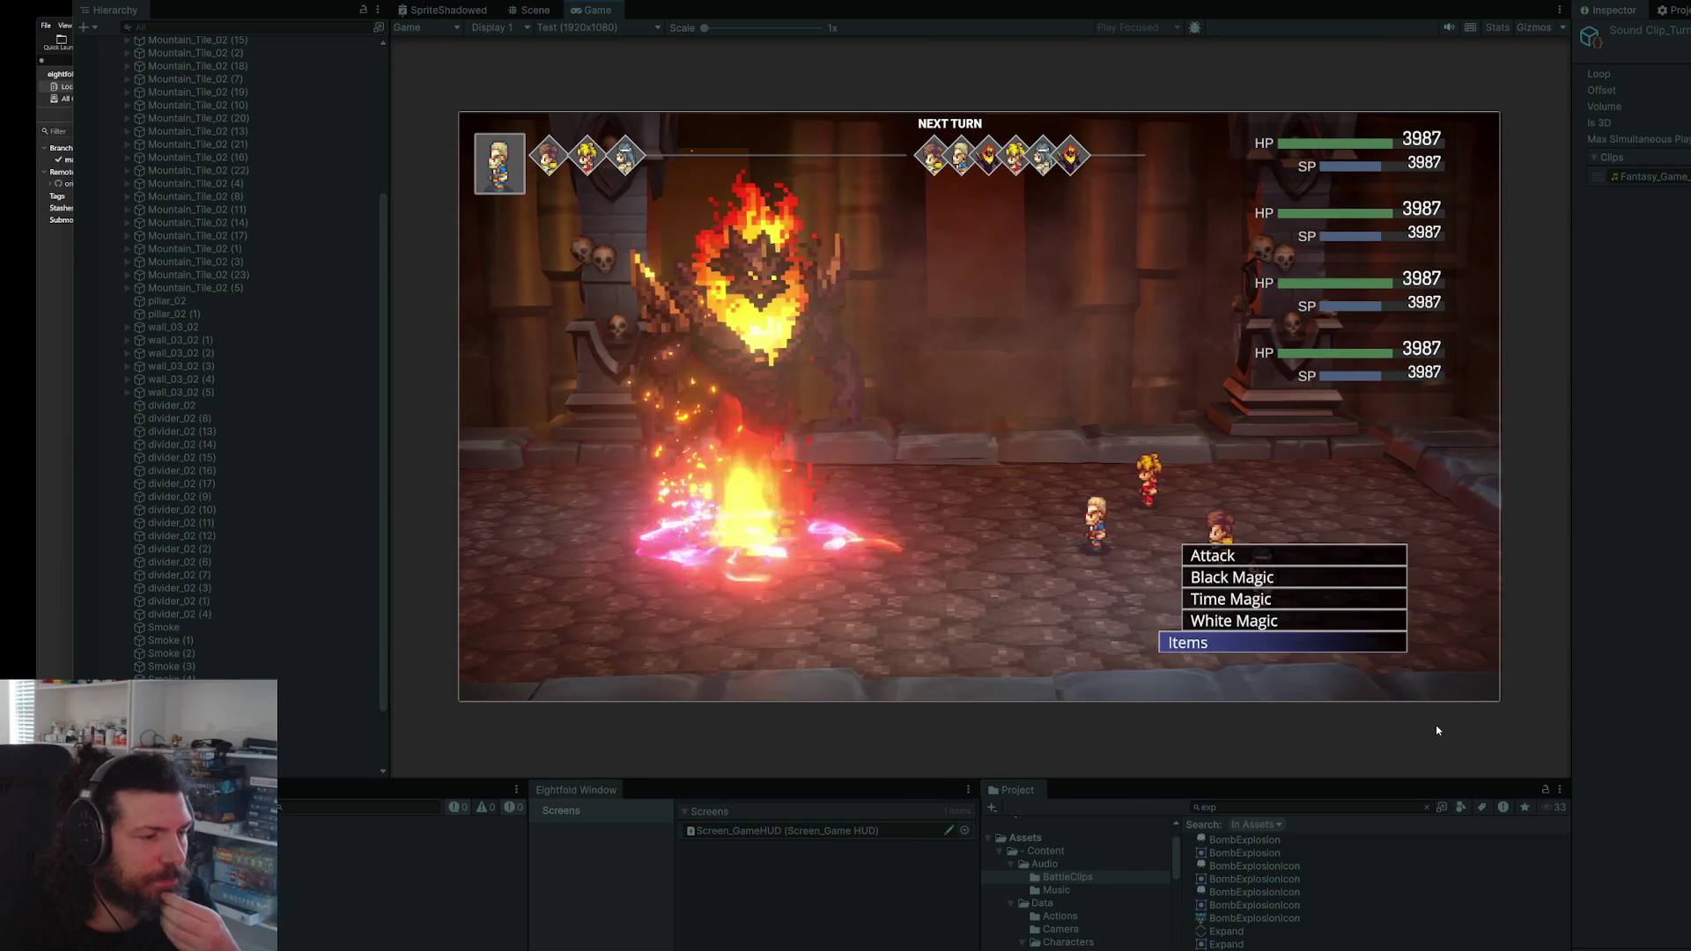
key("Up")
key("Return")
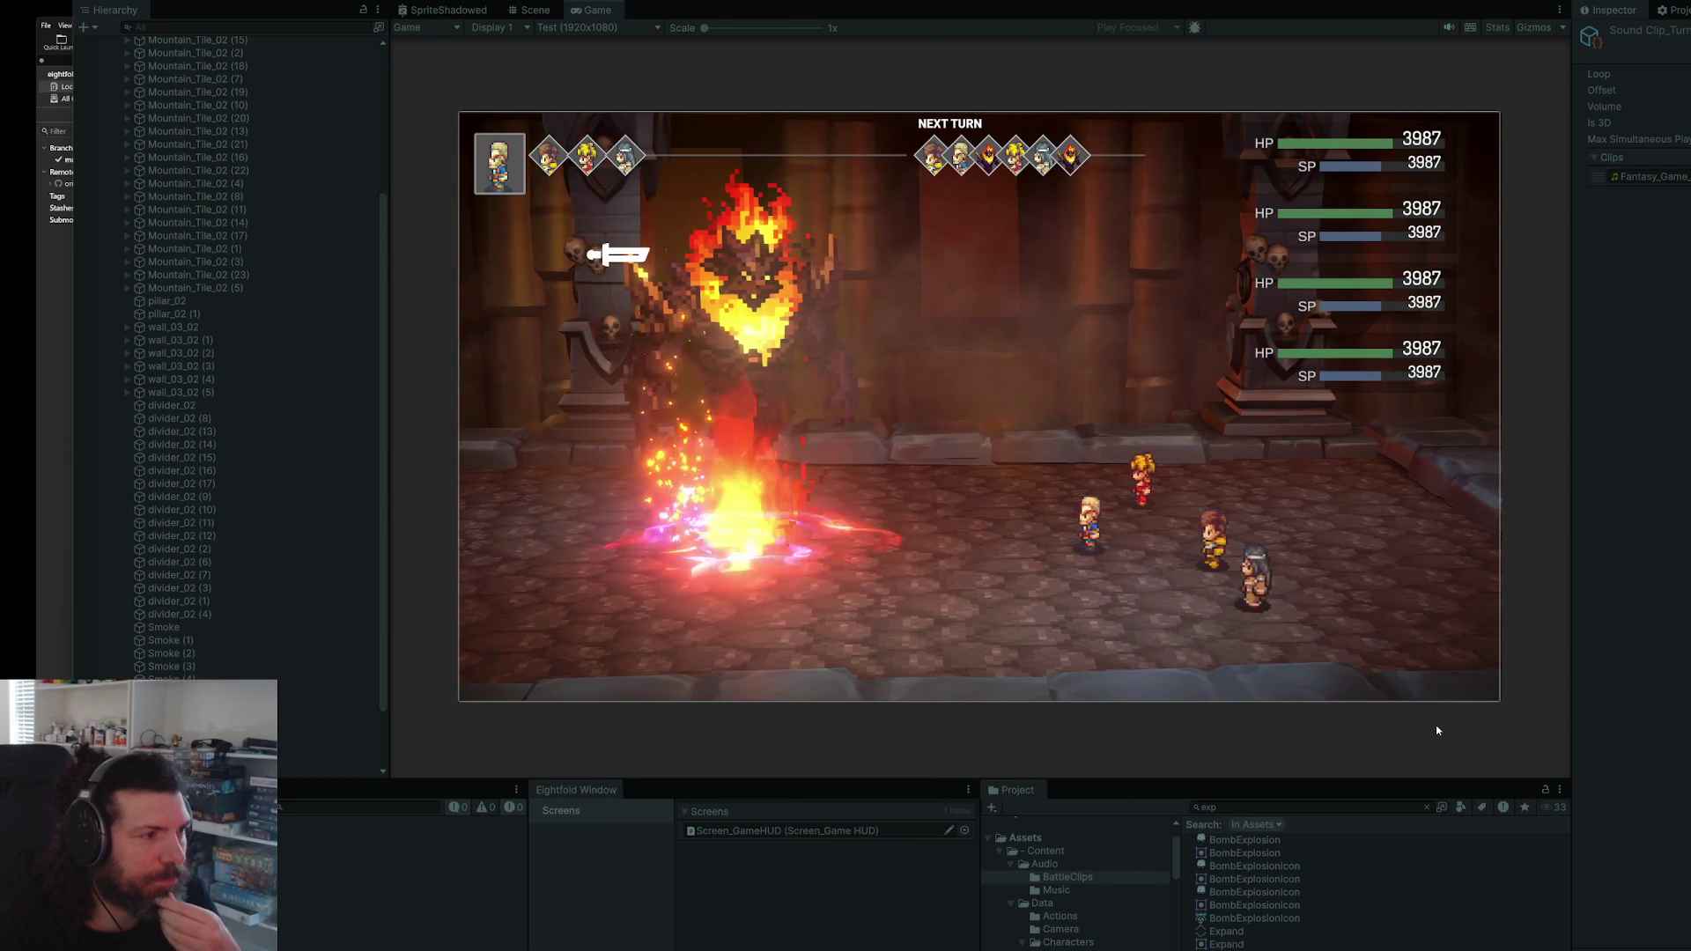
key("Return")
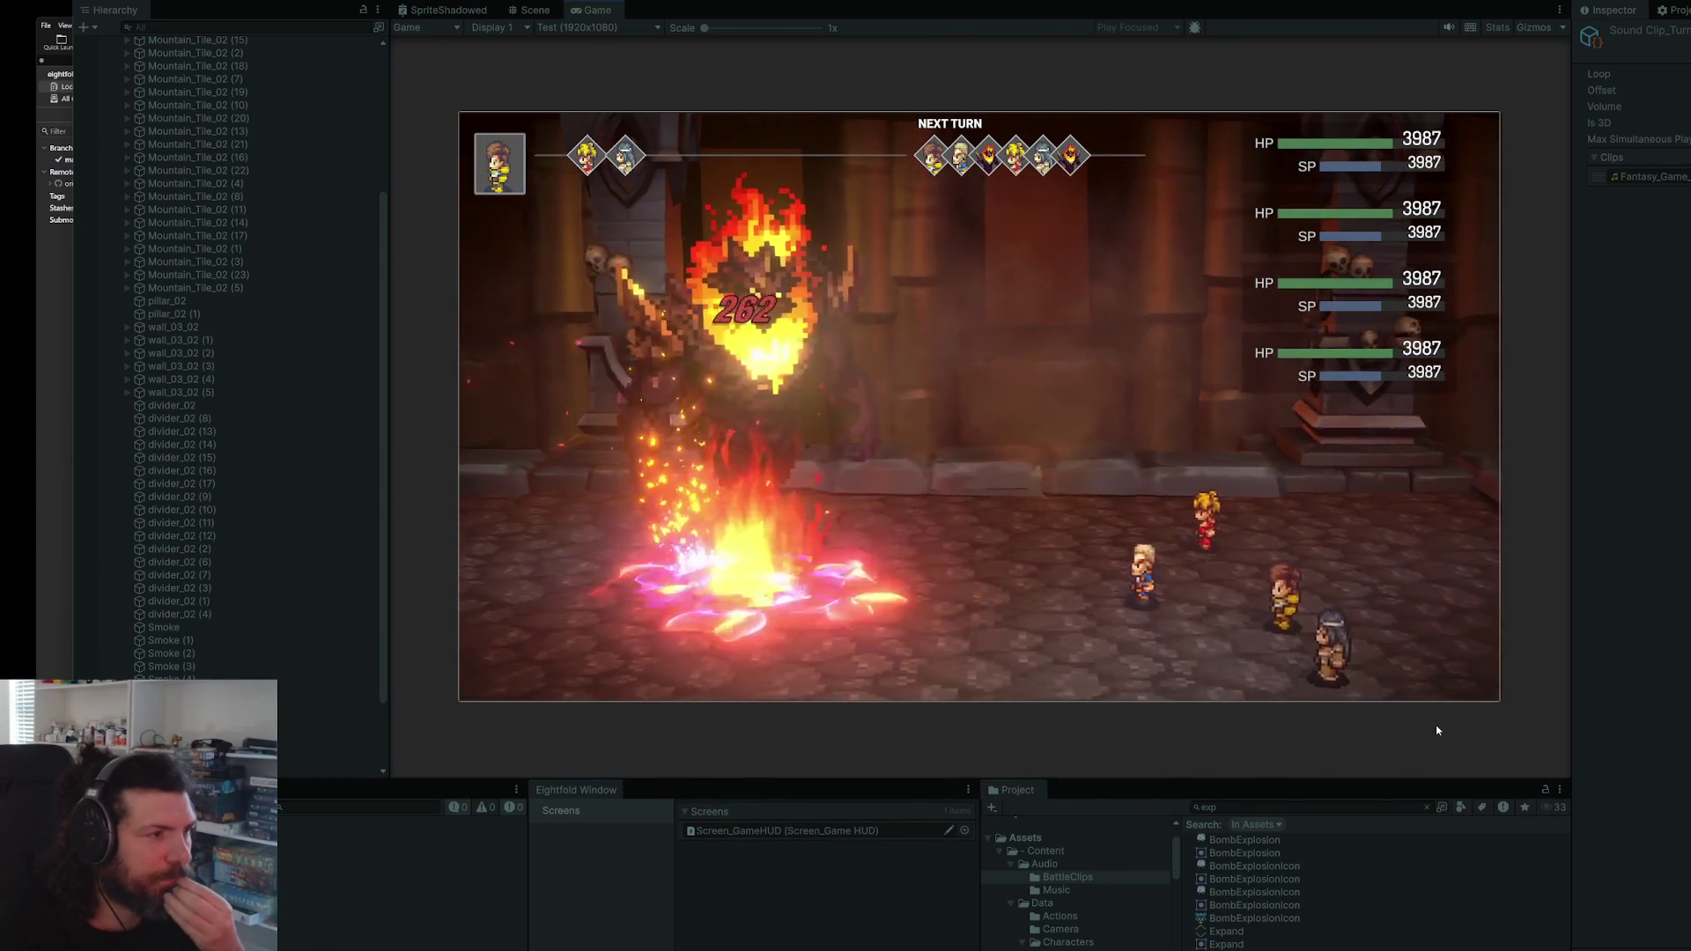
key("Return")
key("Return")
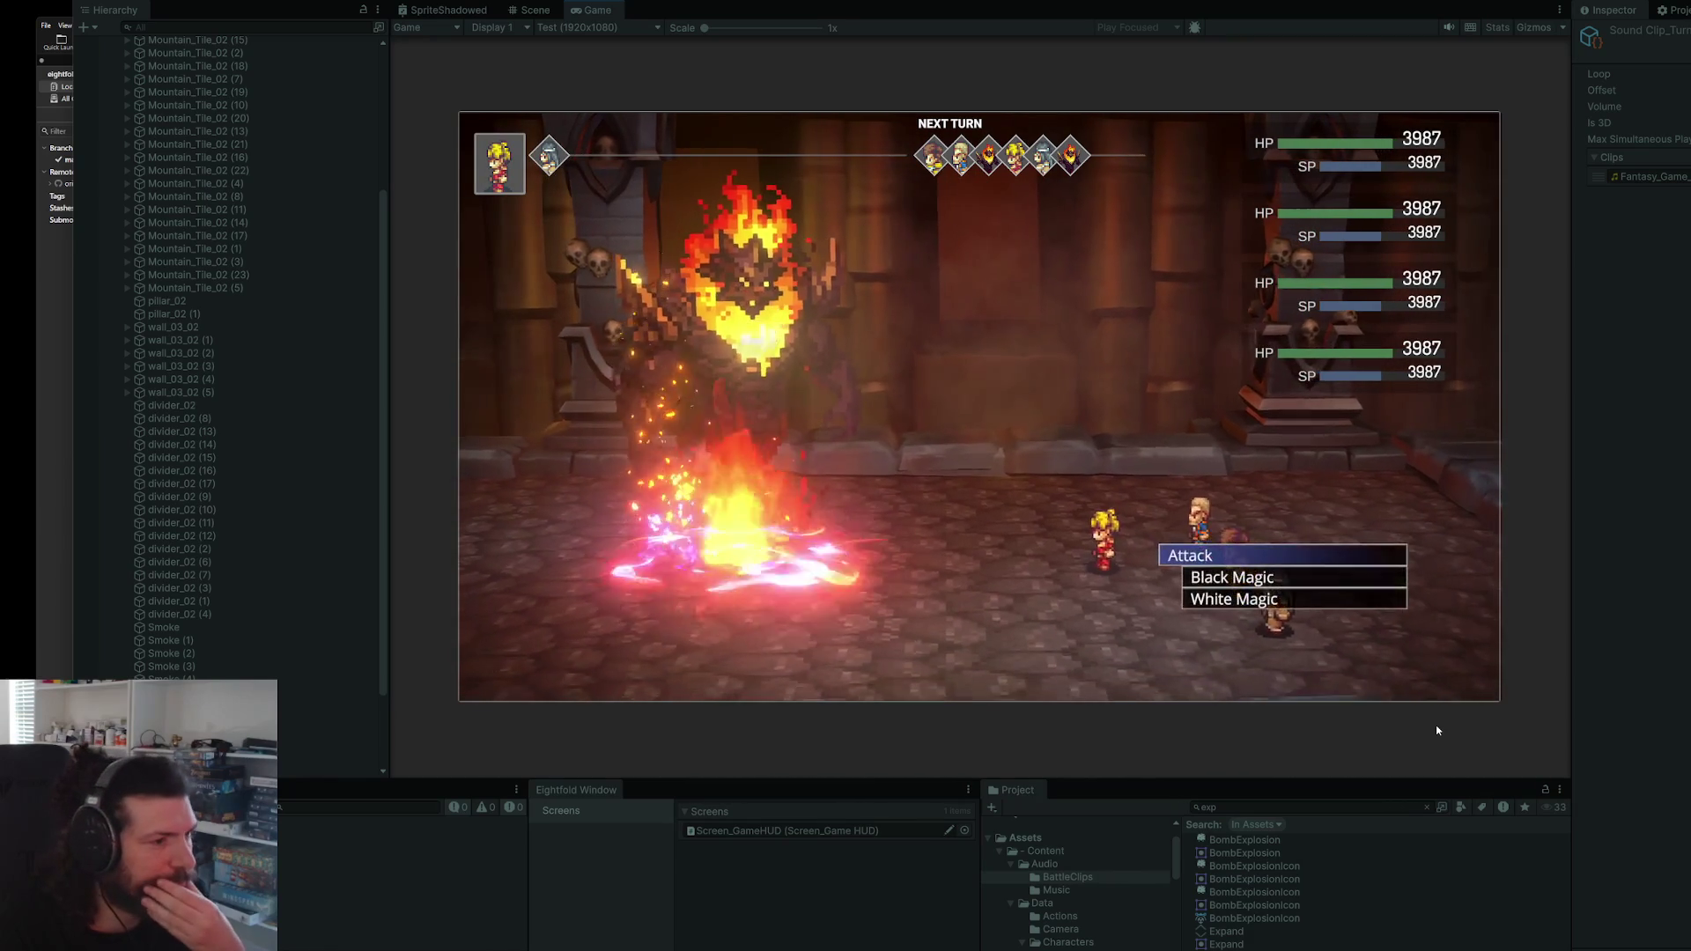
key("Return")
key("Return")
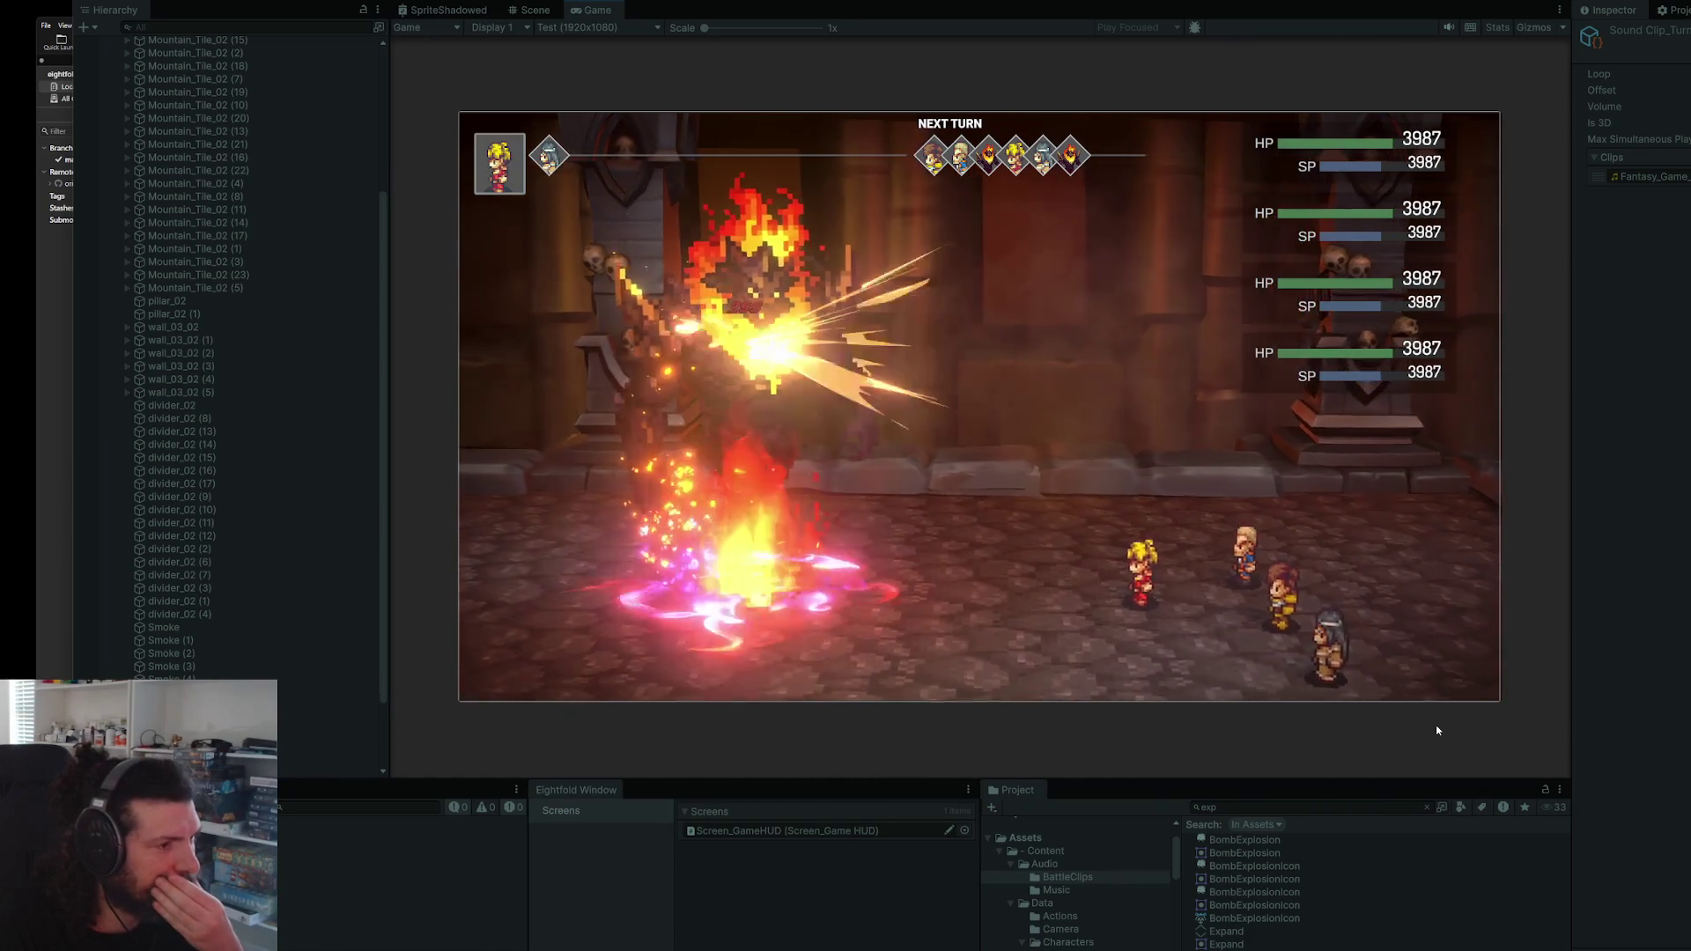
key("Down")
key("Down")
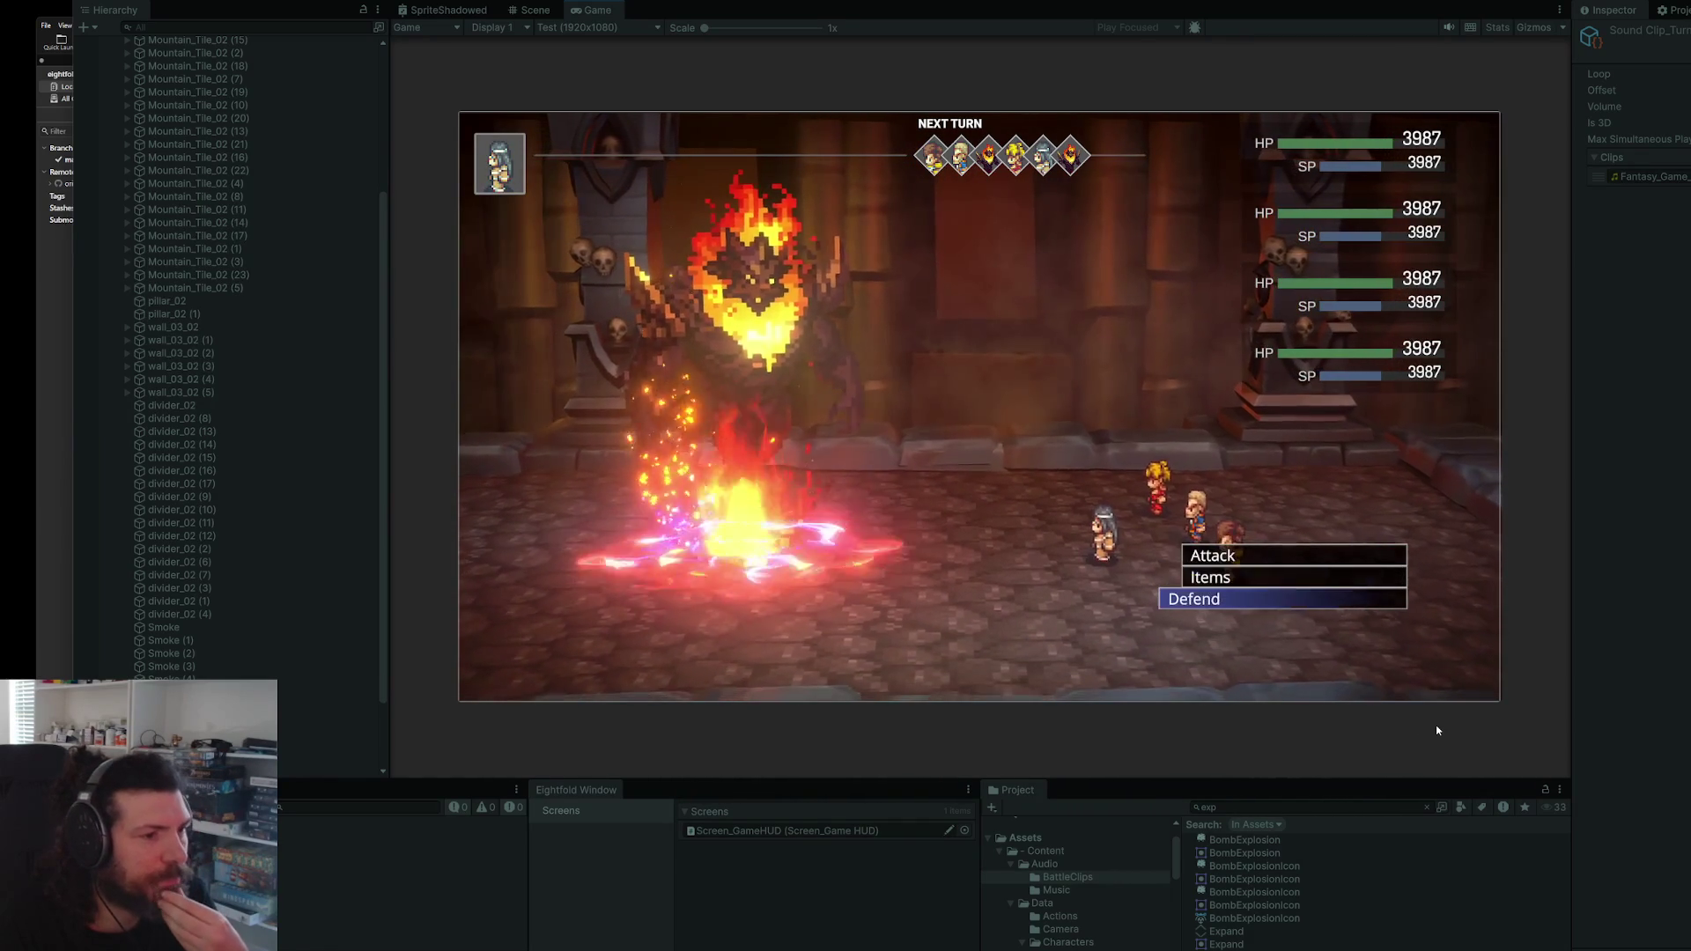
key("Up")
key("Up")
key("Return")
key("Return")
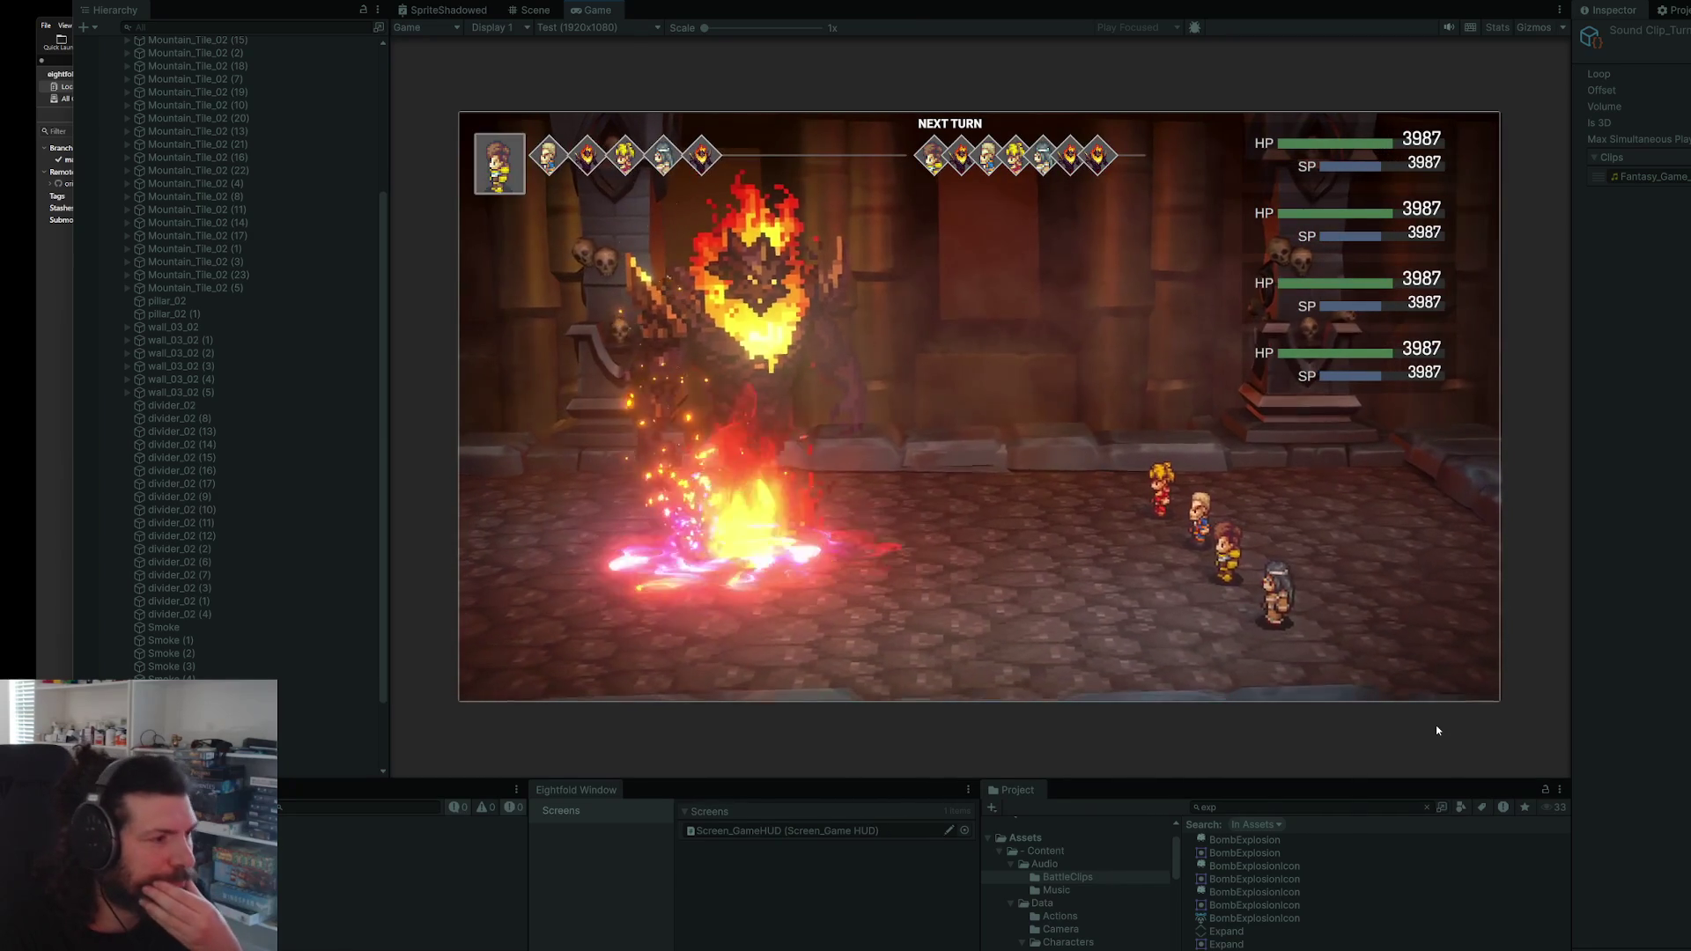
key("Return")
key("Return")
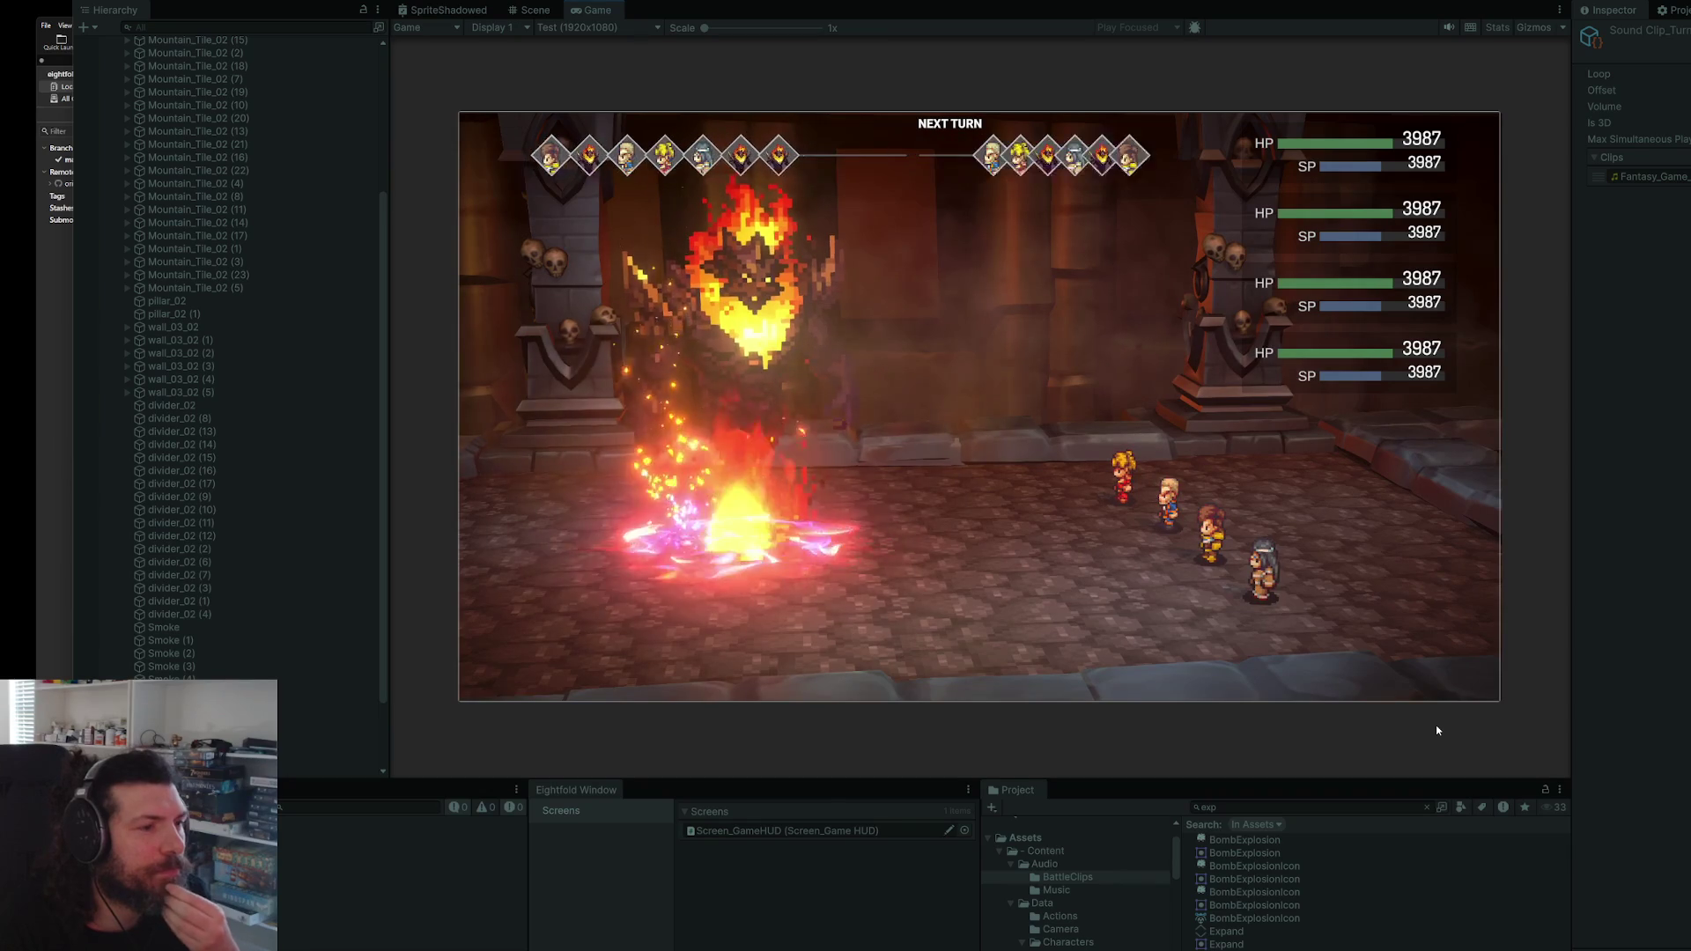
key("ctrl+p")
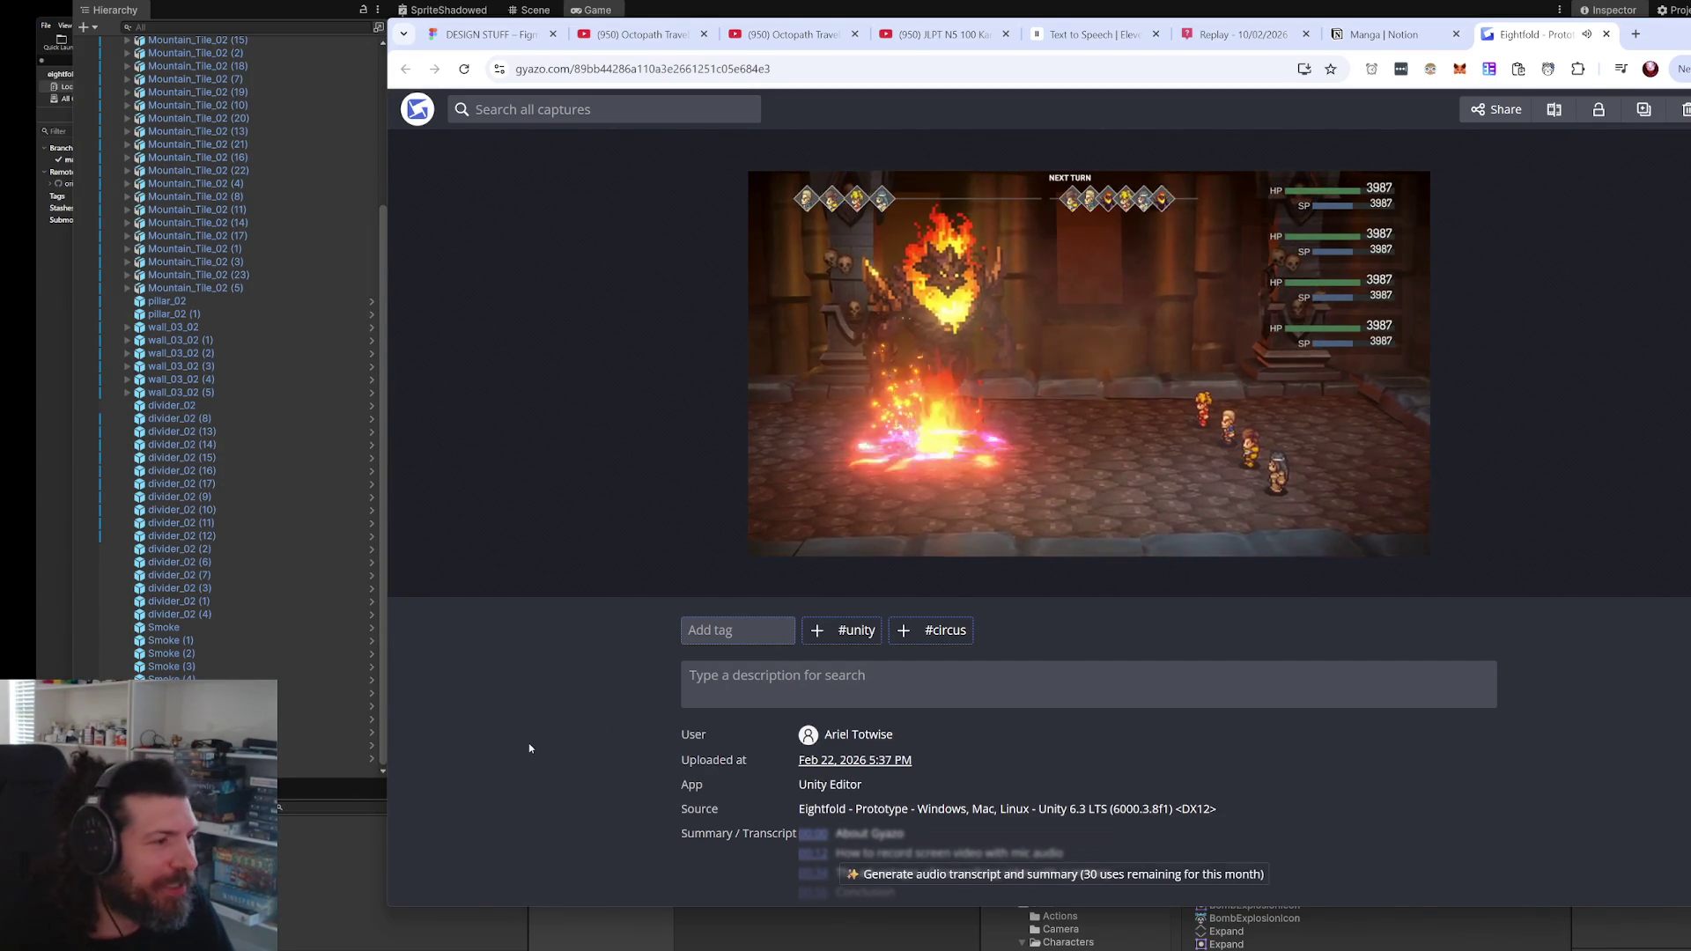
- Pause the Gyazo capture, save it as an .mp4, and try opening the download in Premiere Pro
left_click(786, 516)
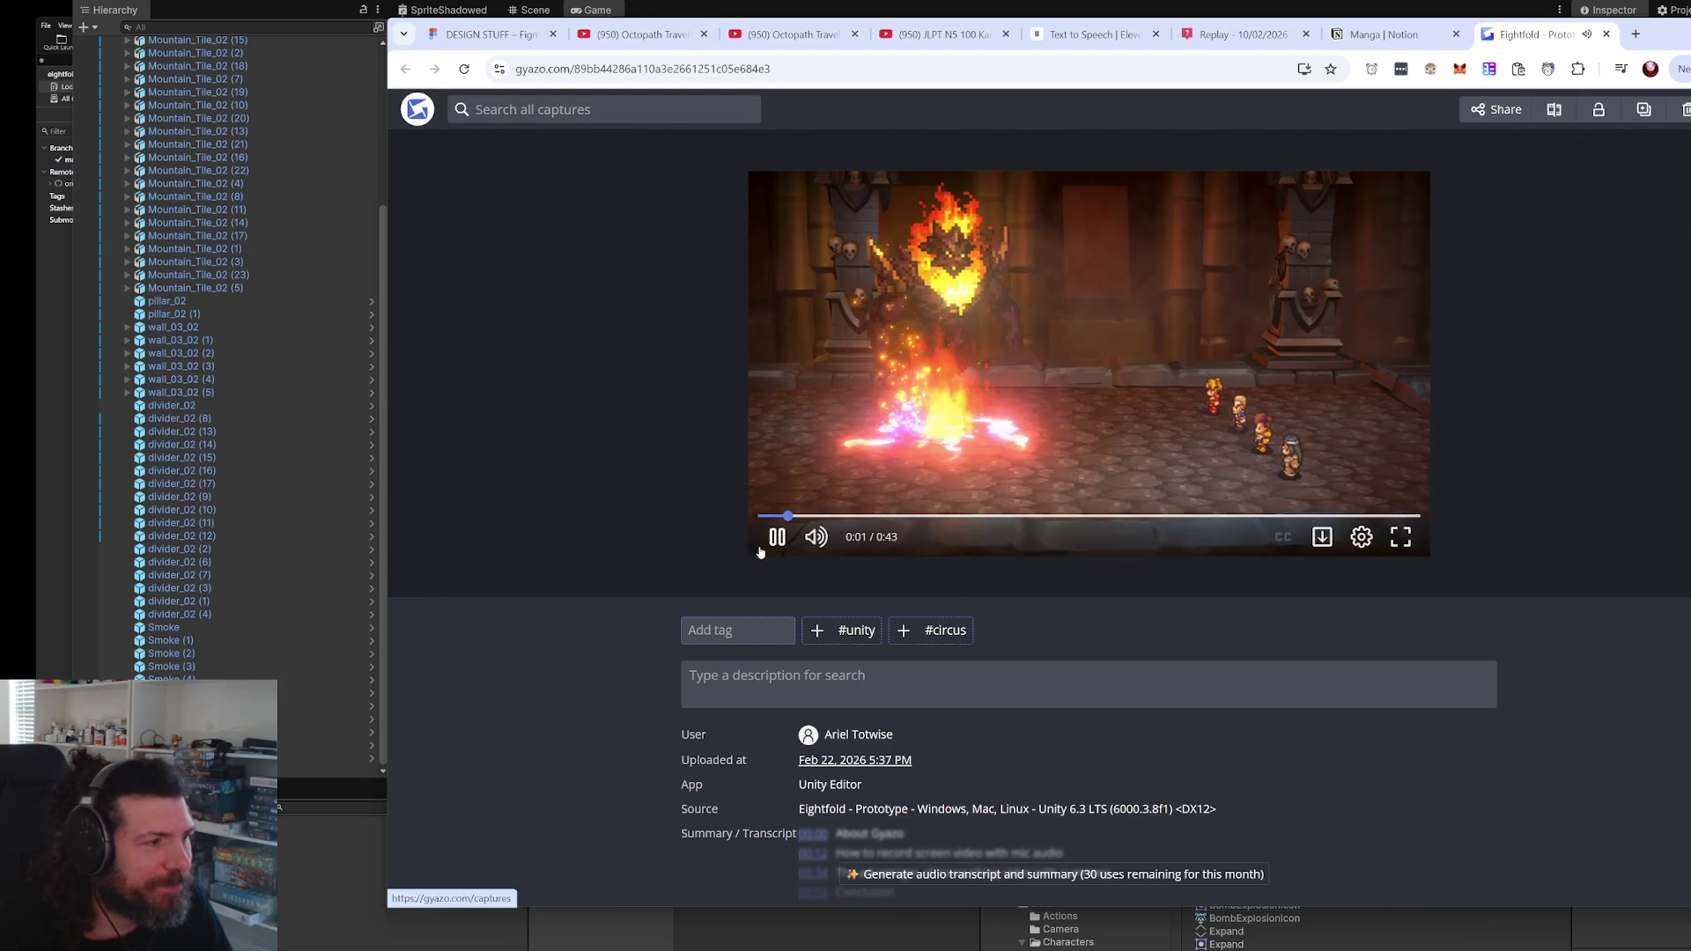
left_click(761, 550)
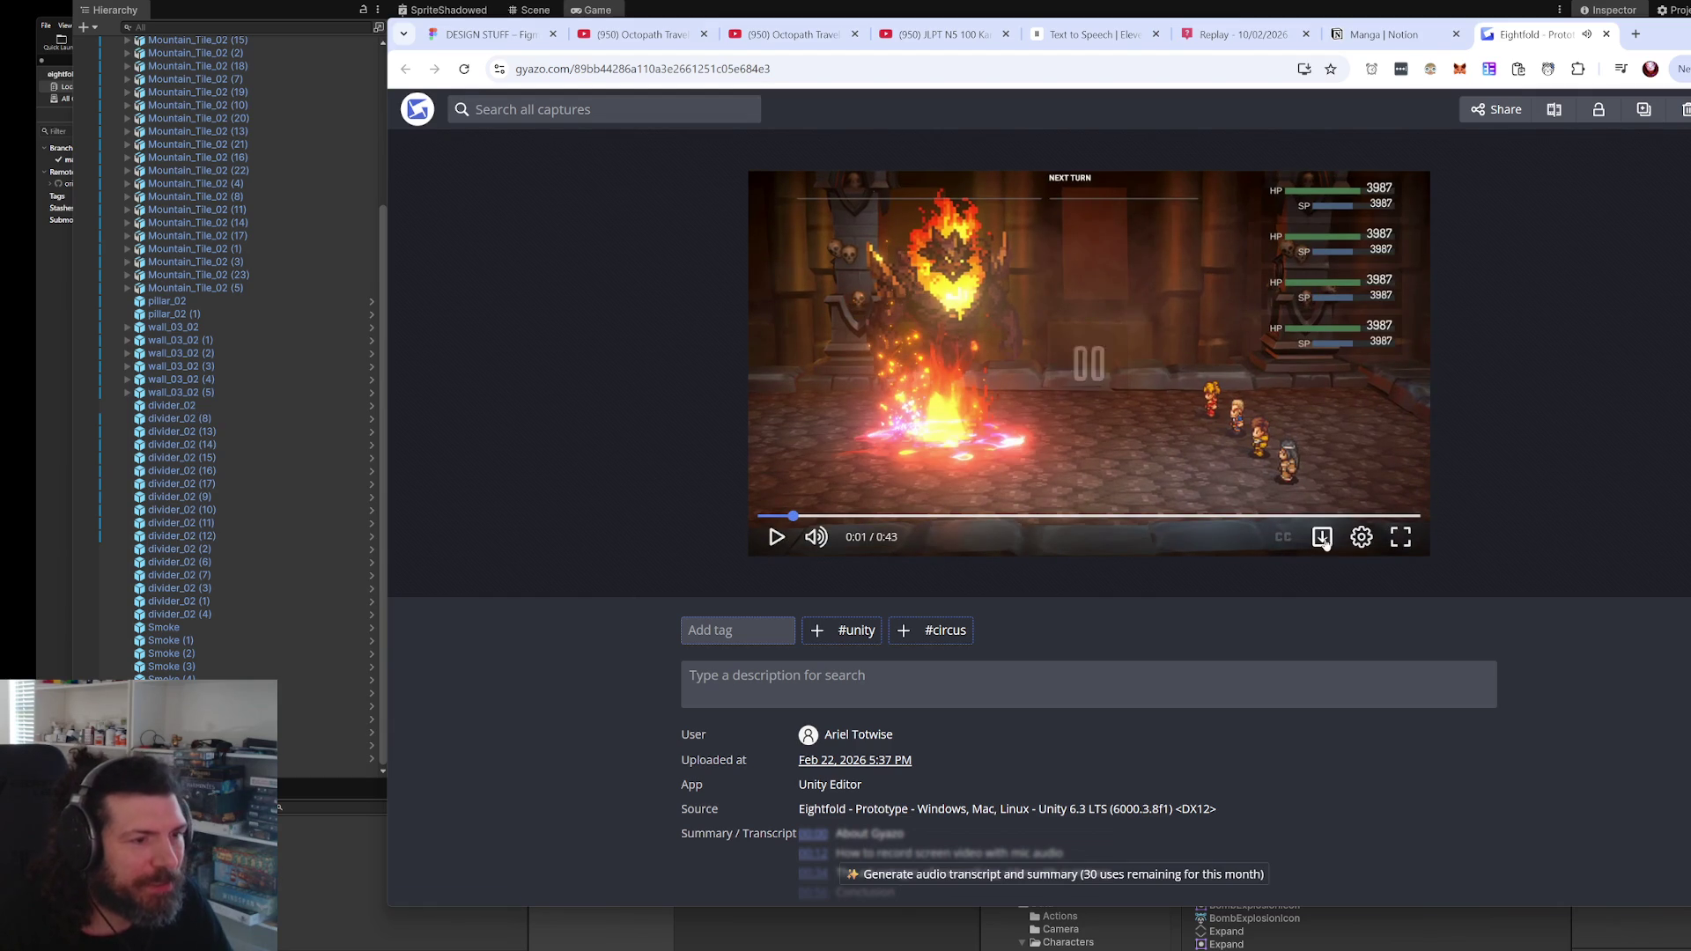
key("ctrl+s")
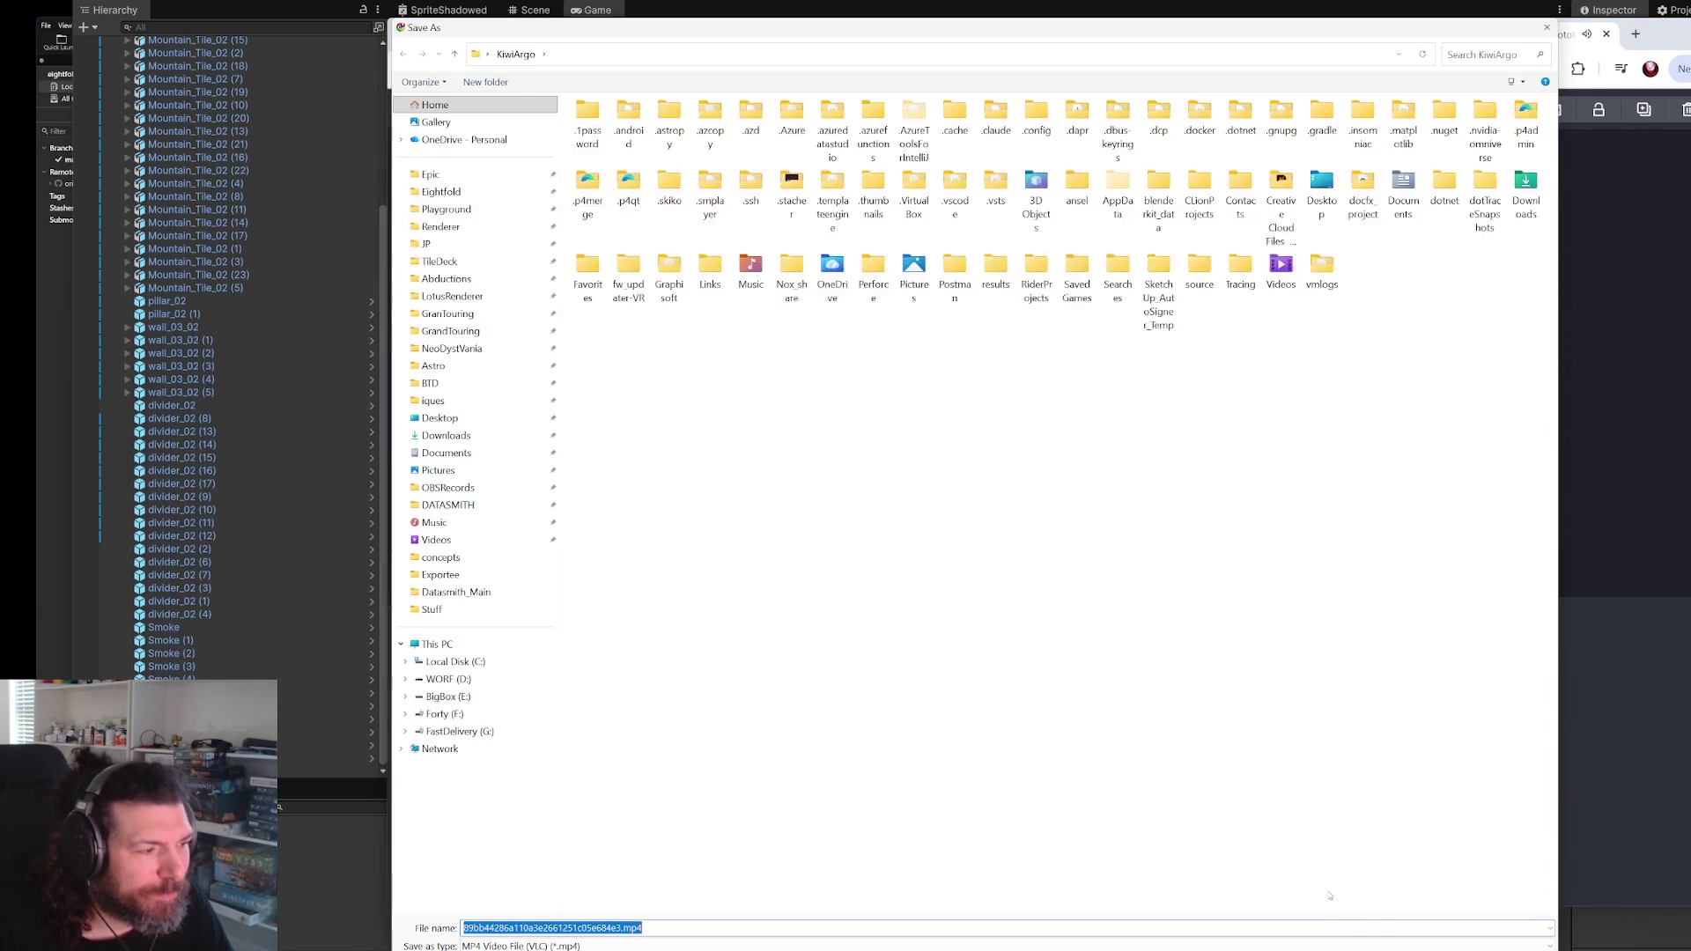
key("Return")
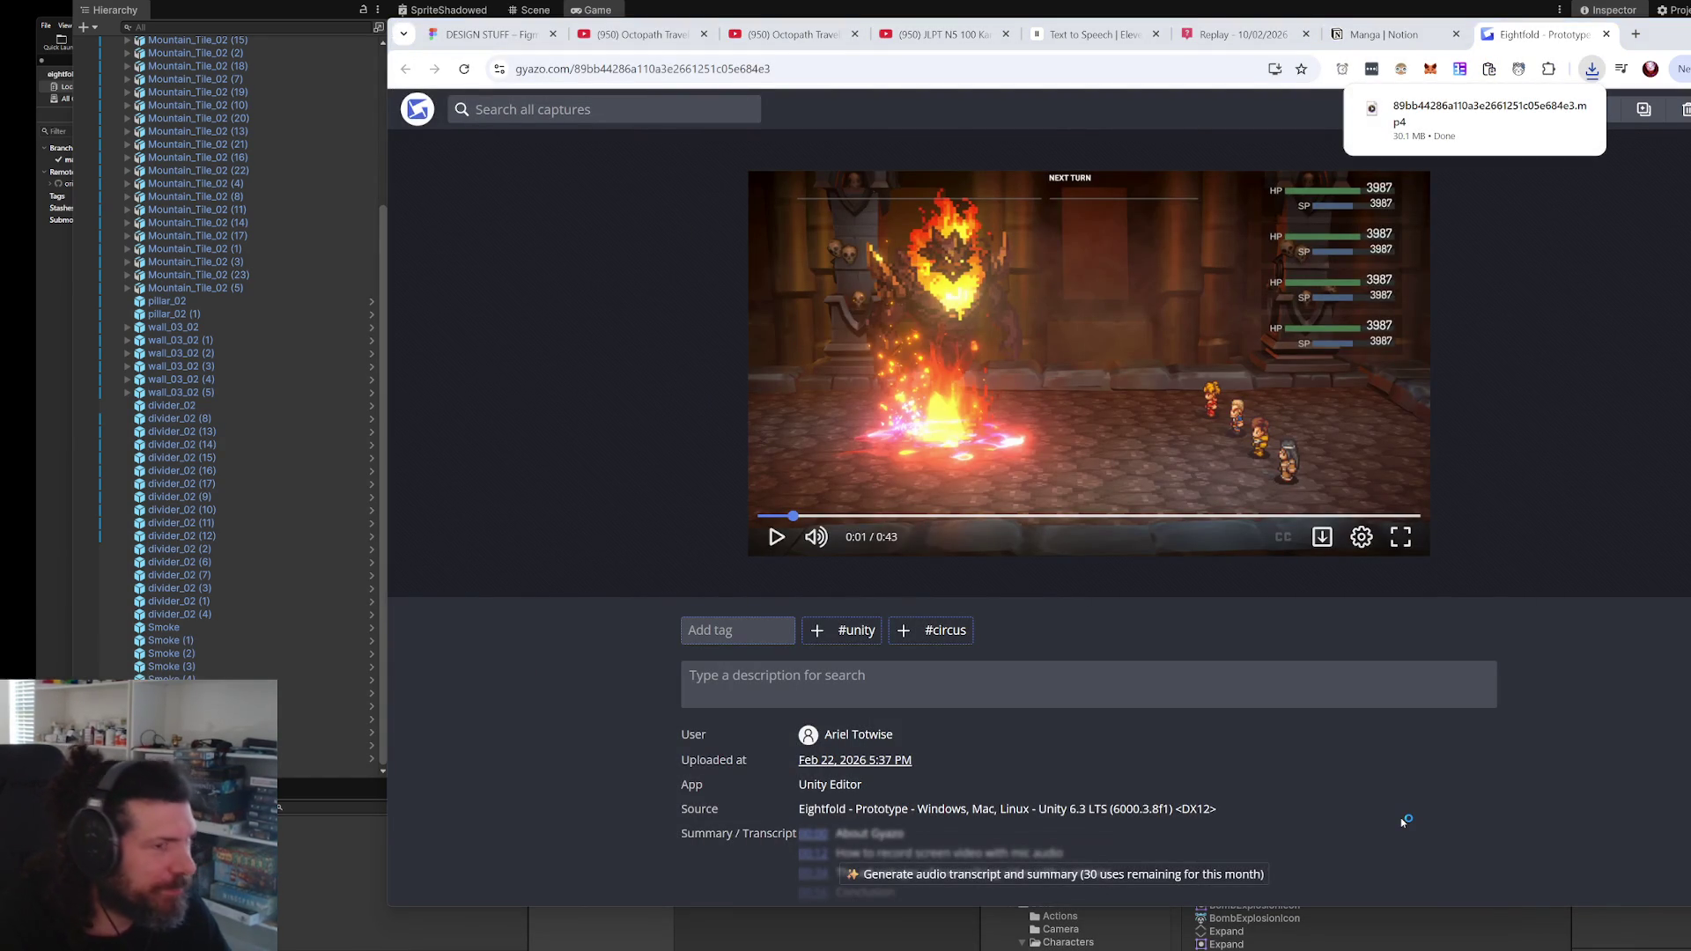
left_click(1554, 108)
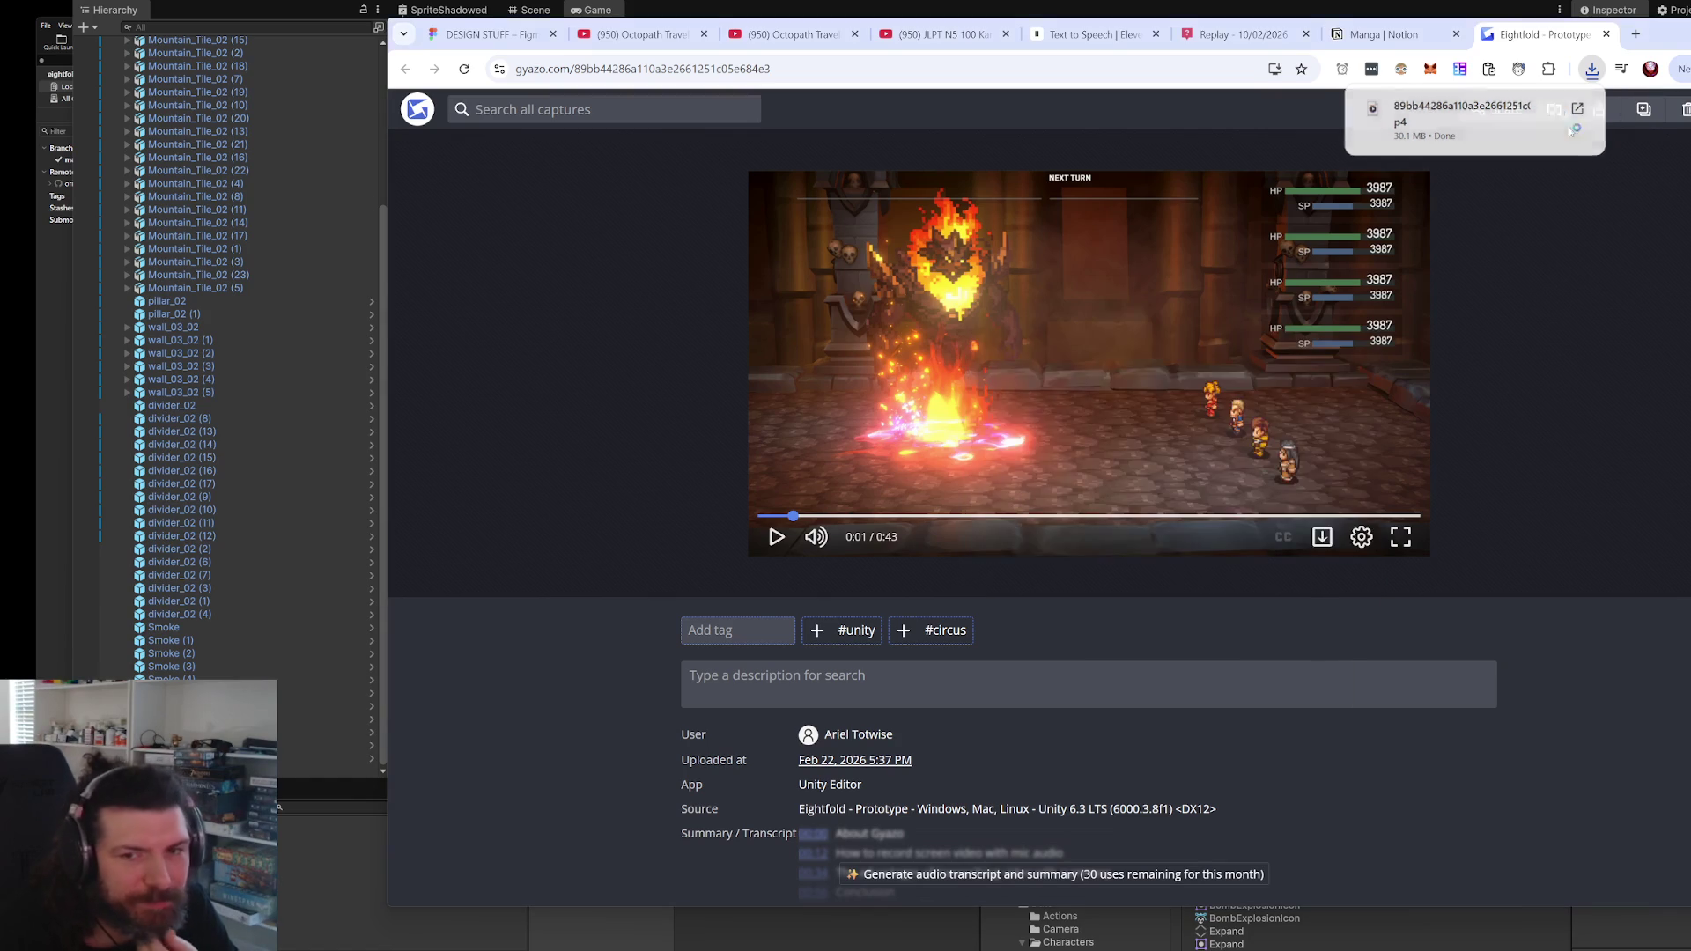
key("alt+F4")
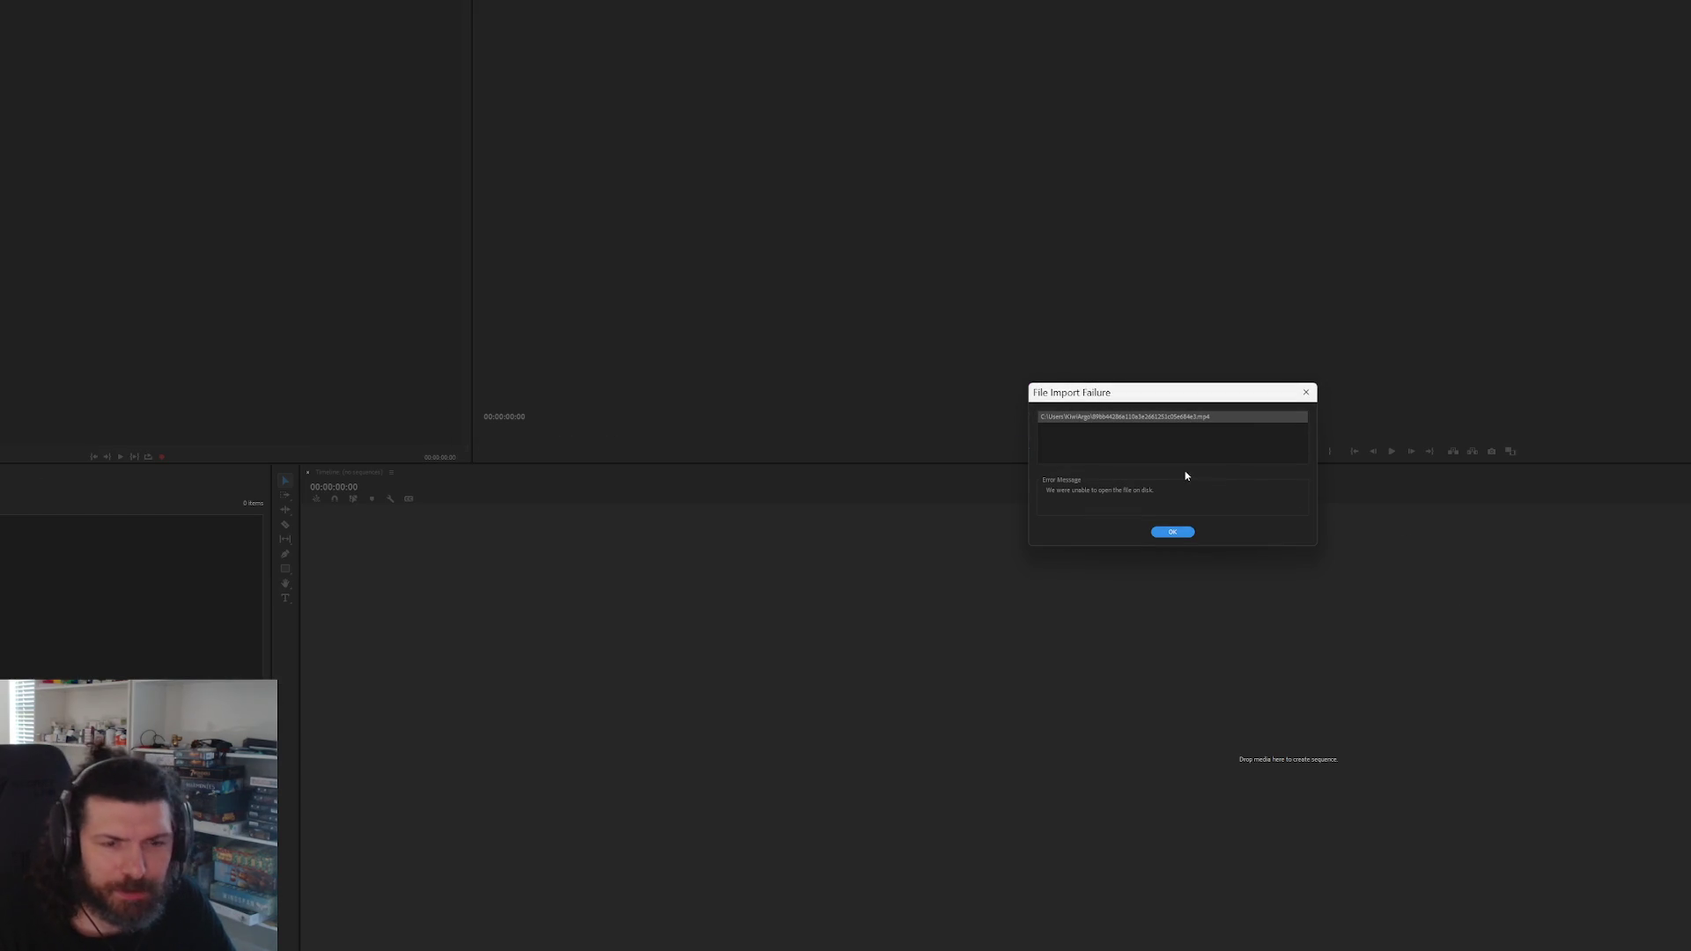
- Dismiss the import error and place the battle video into a new Caminos01 sequence
left_click(1164, 532)
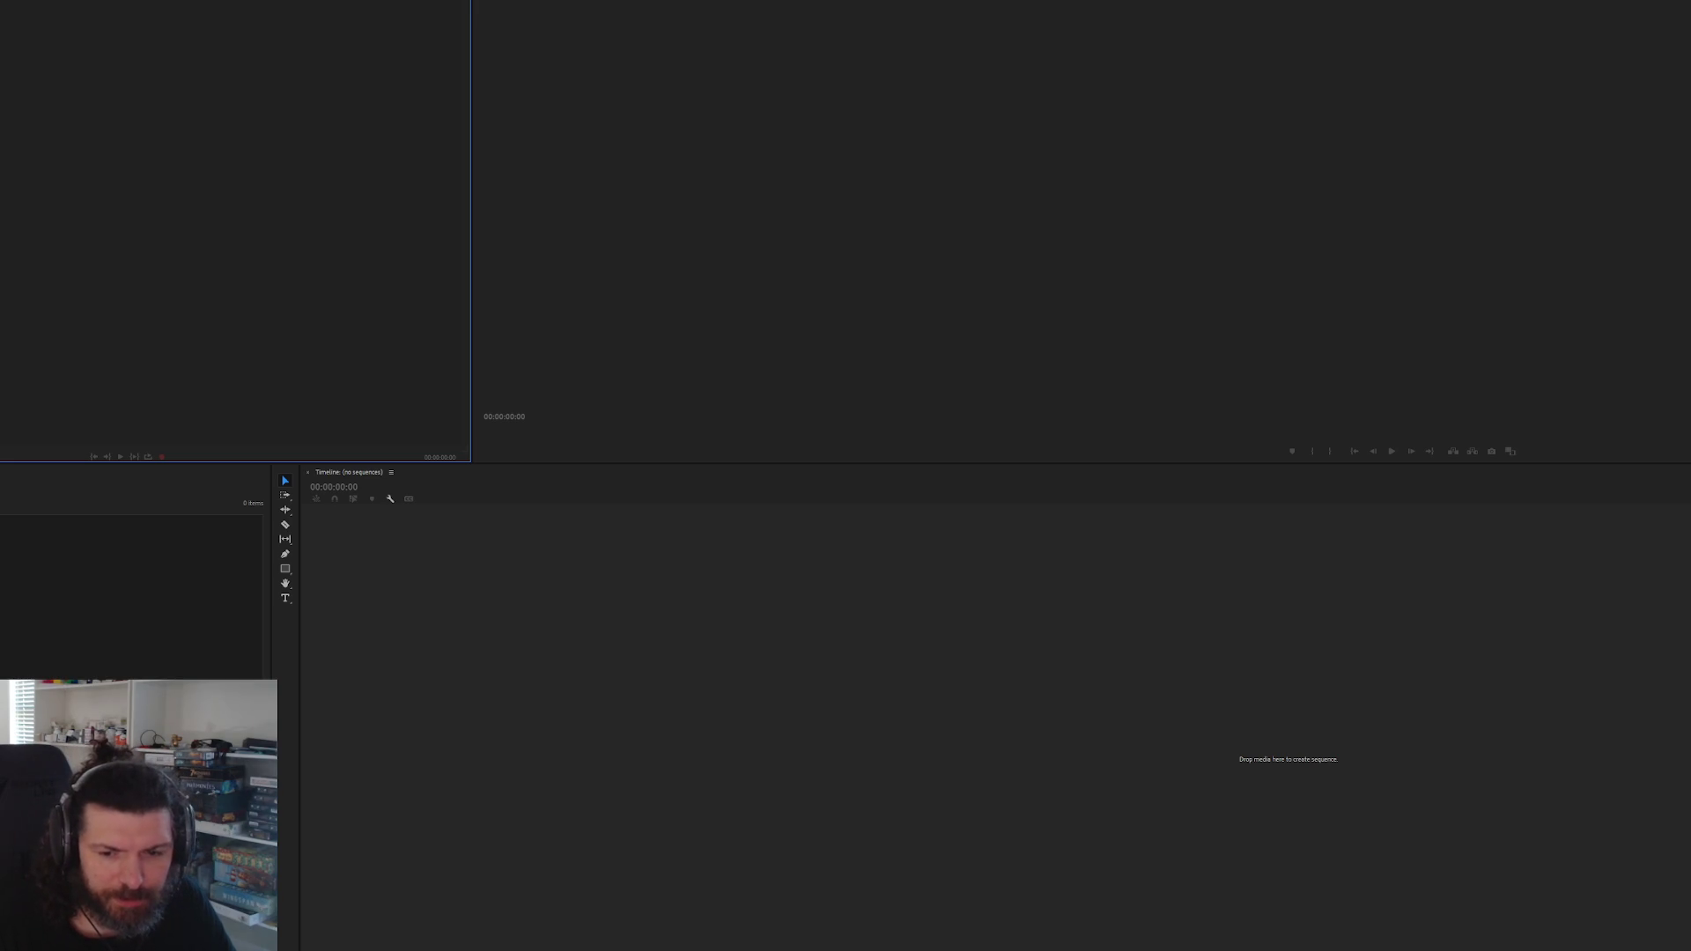
mouse_move(1463, 658)
left_mouse_down()
mouse_move(1116, 713)
mouse_move(1076, 694)
left_mouse_up()
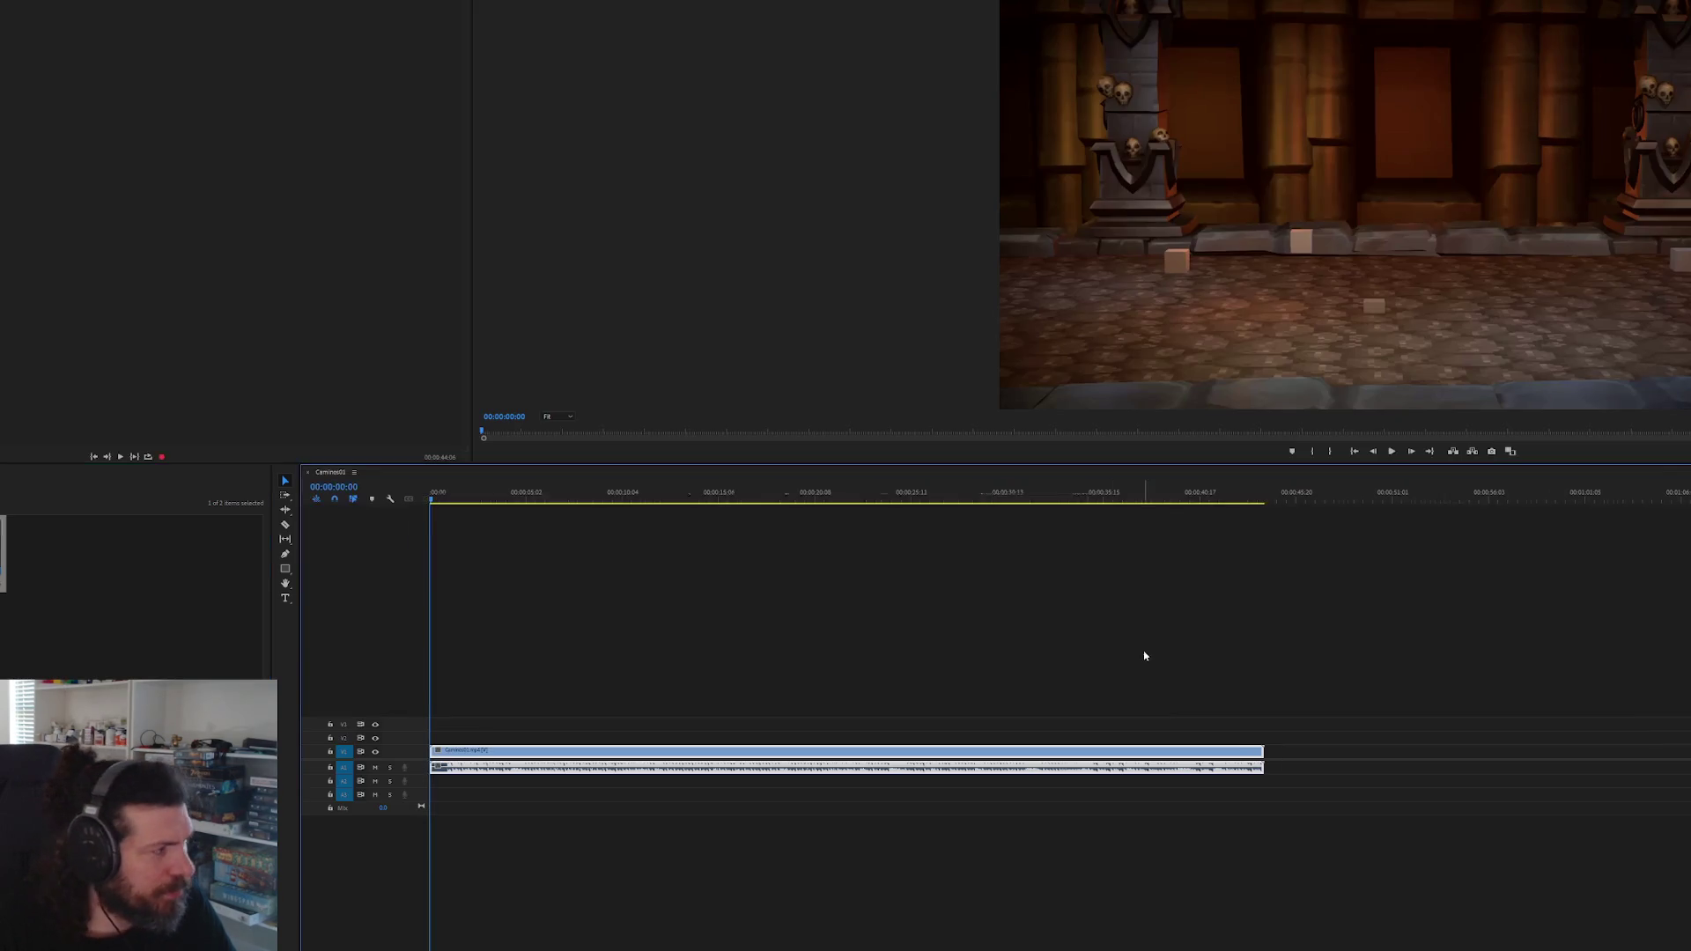
left_click_drag(801, 759, 874, 759)
- Split the clip at 00:00:04:18 and delete the unwanted opening piece
left_click(510, 500)
left_click_drag(511, 500, 505, 500)
key("equal")
key("equal")
key("equal")
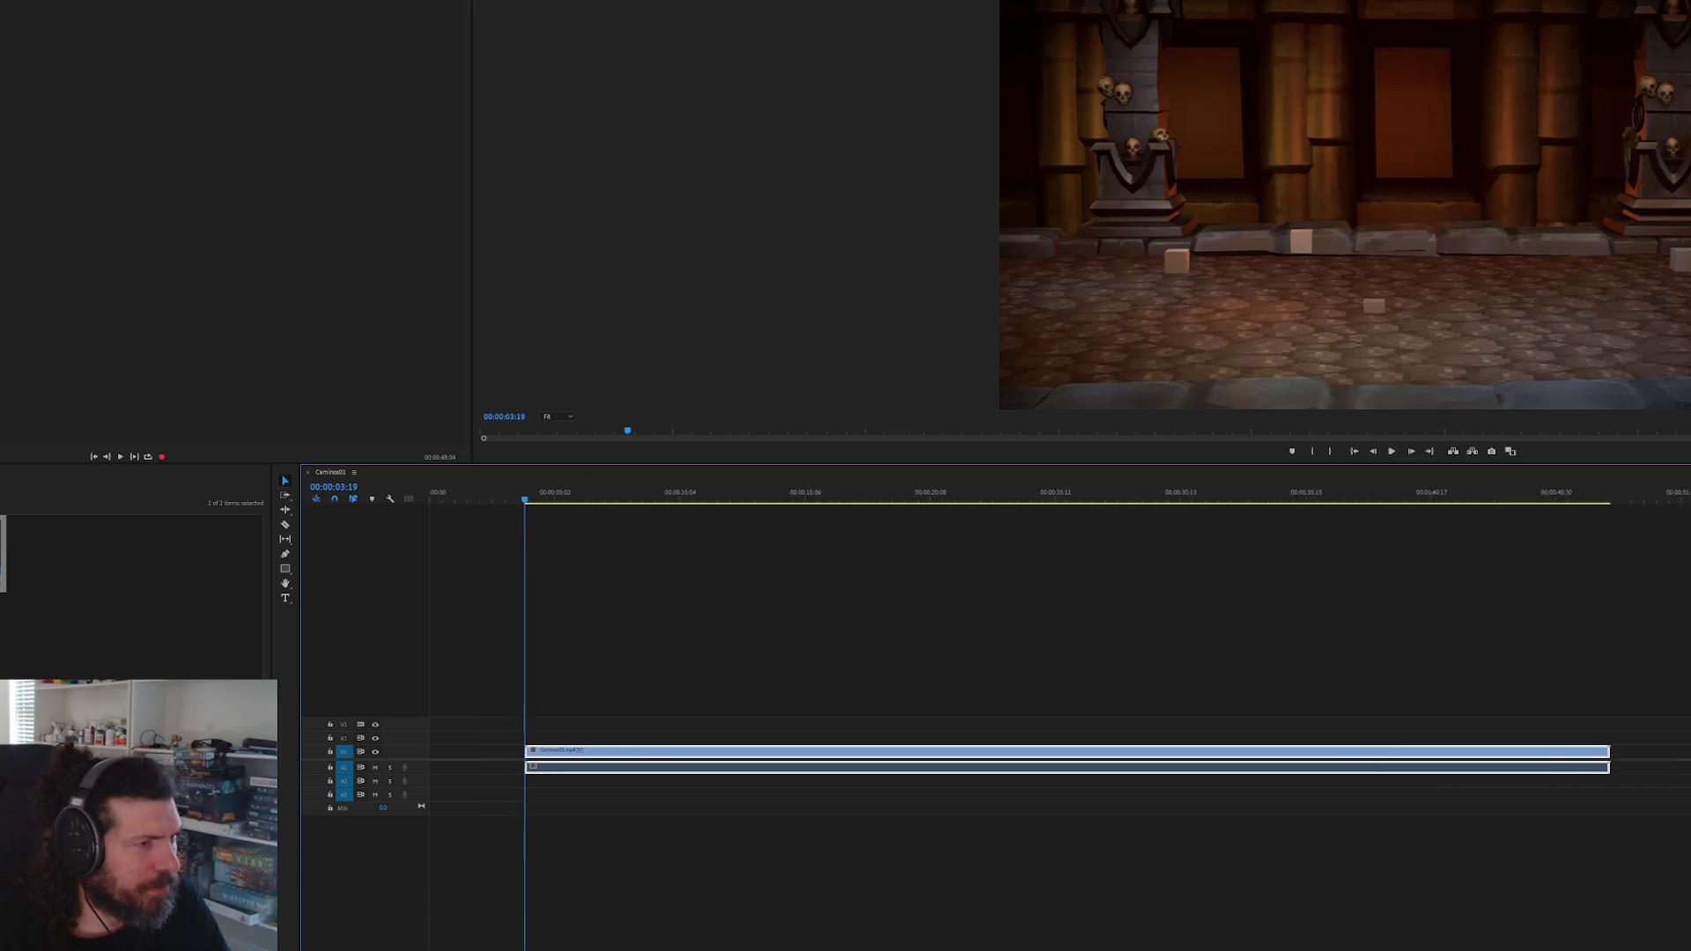
left_click_drag(778, 502, 830, 515)
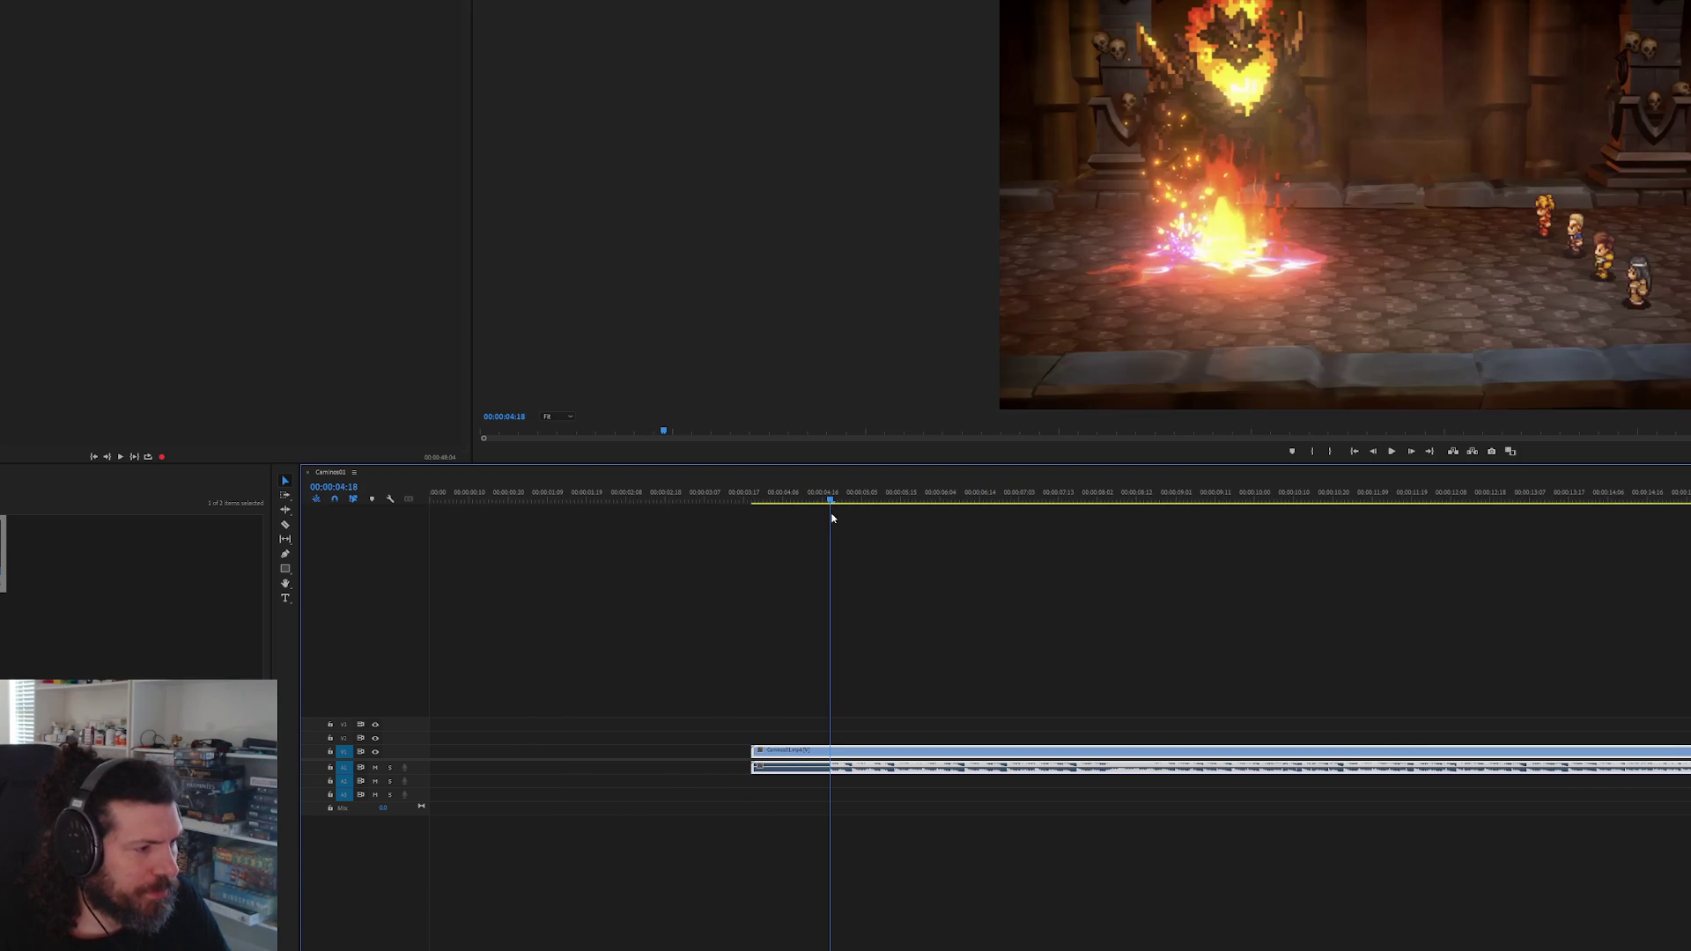
key("c")
left_click(832, 756)
key("v")
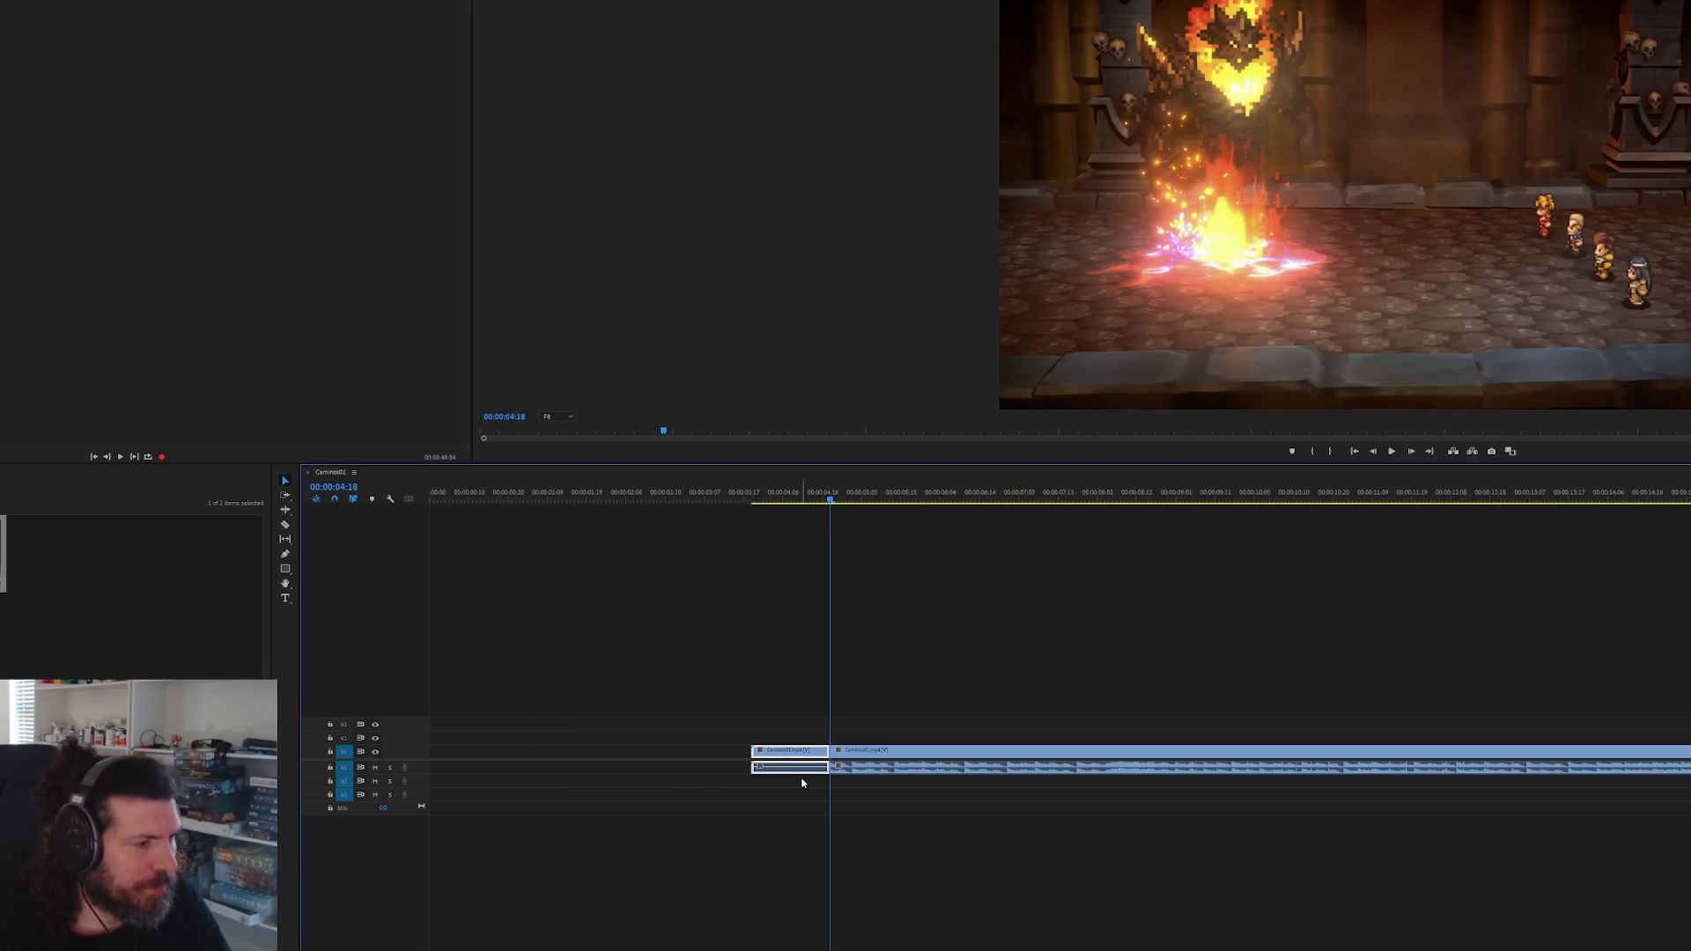
key("Delete")
- Mark the export range on the clip, ending at 00:00:46:07
left_click(1327, 454)
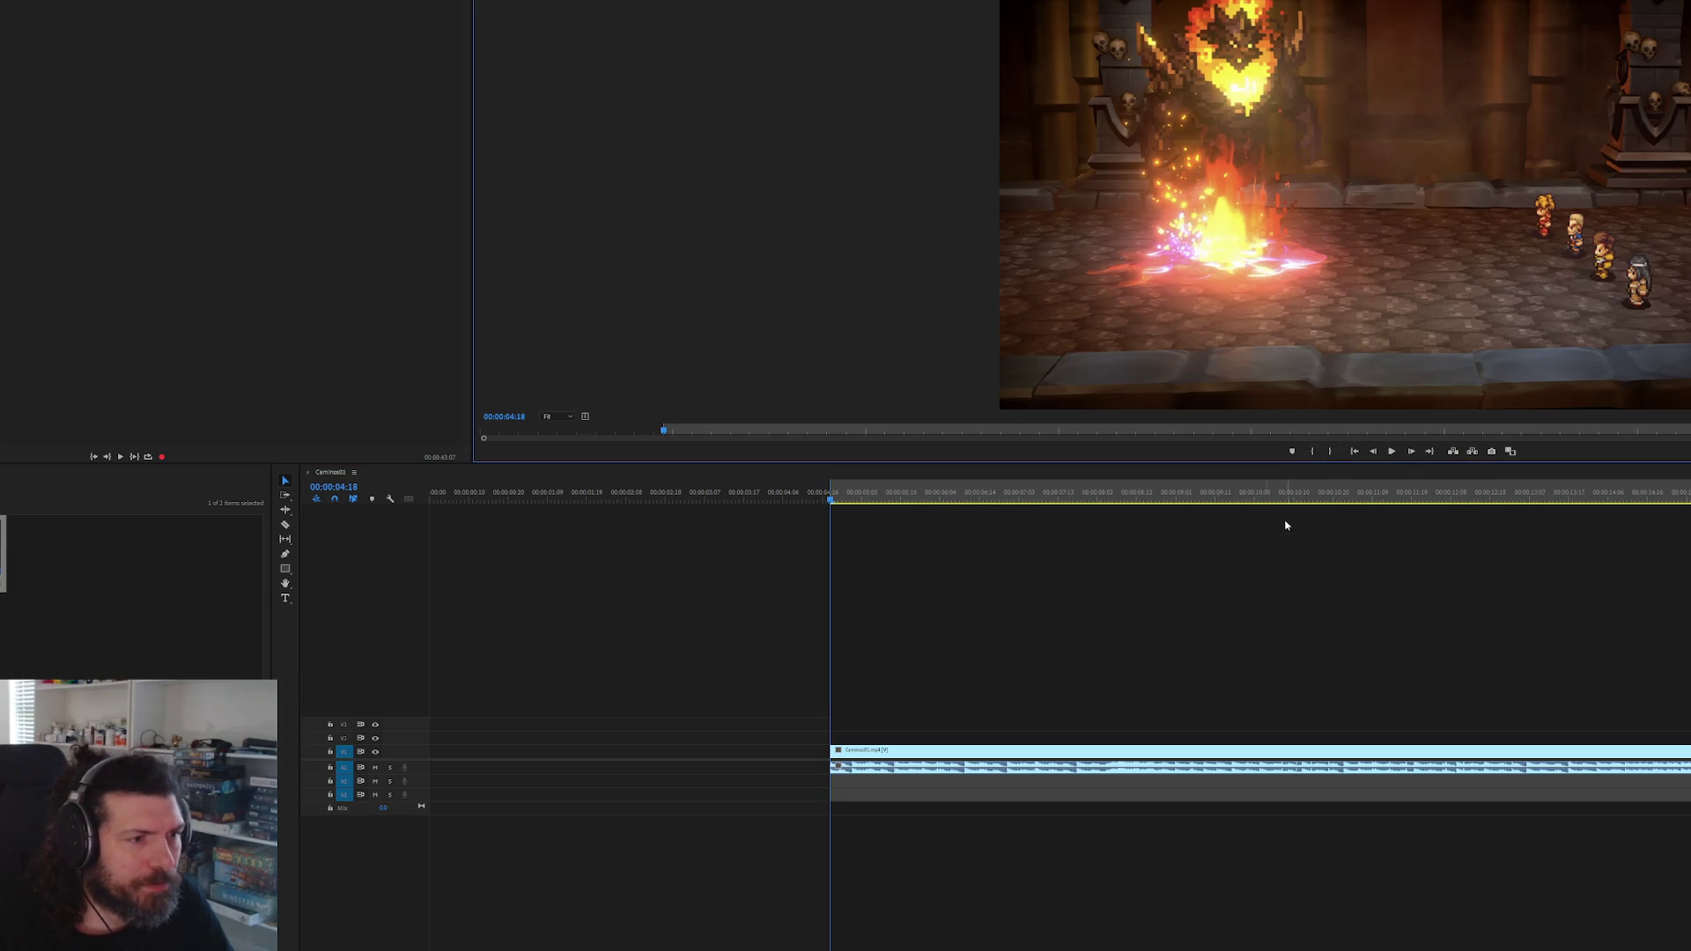
key("backslash")
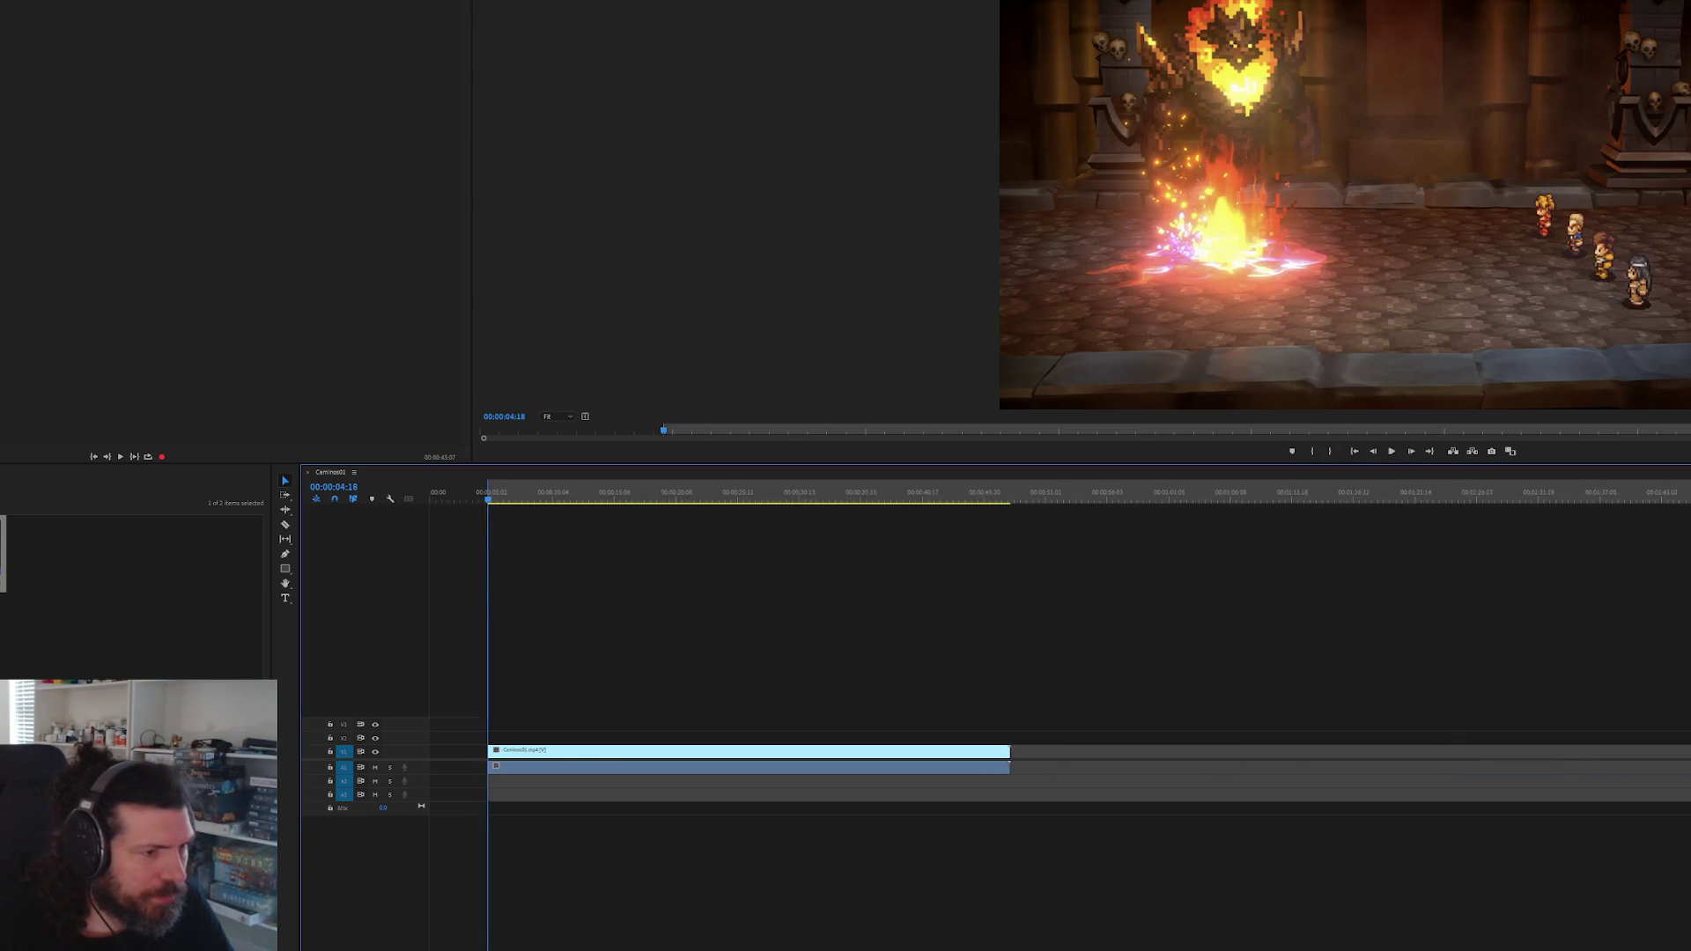
left_click(1010, 497)
left_click(991, 497)
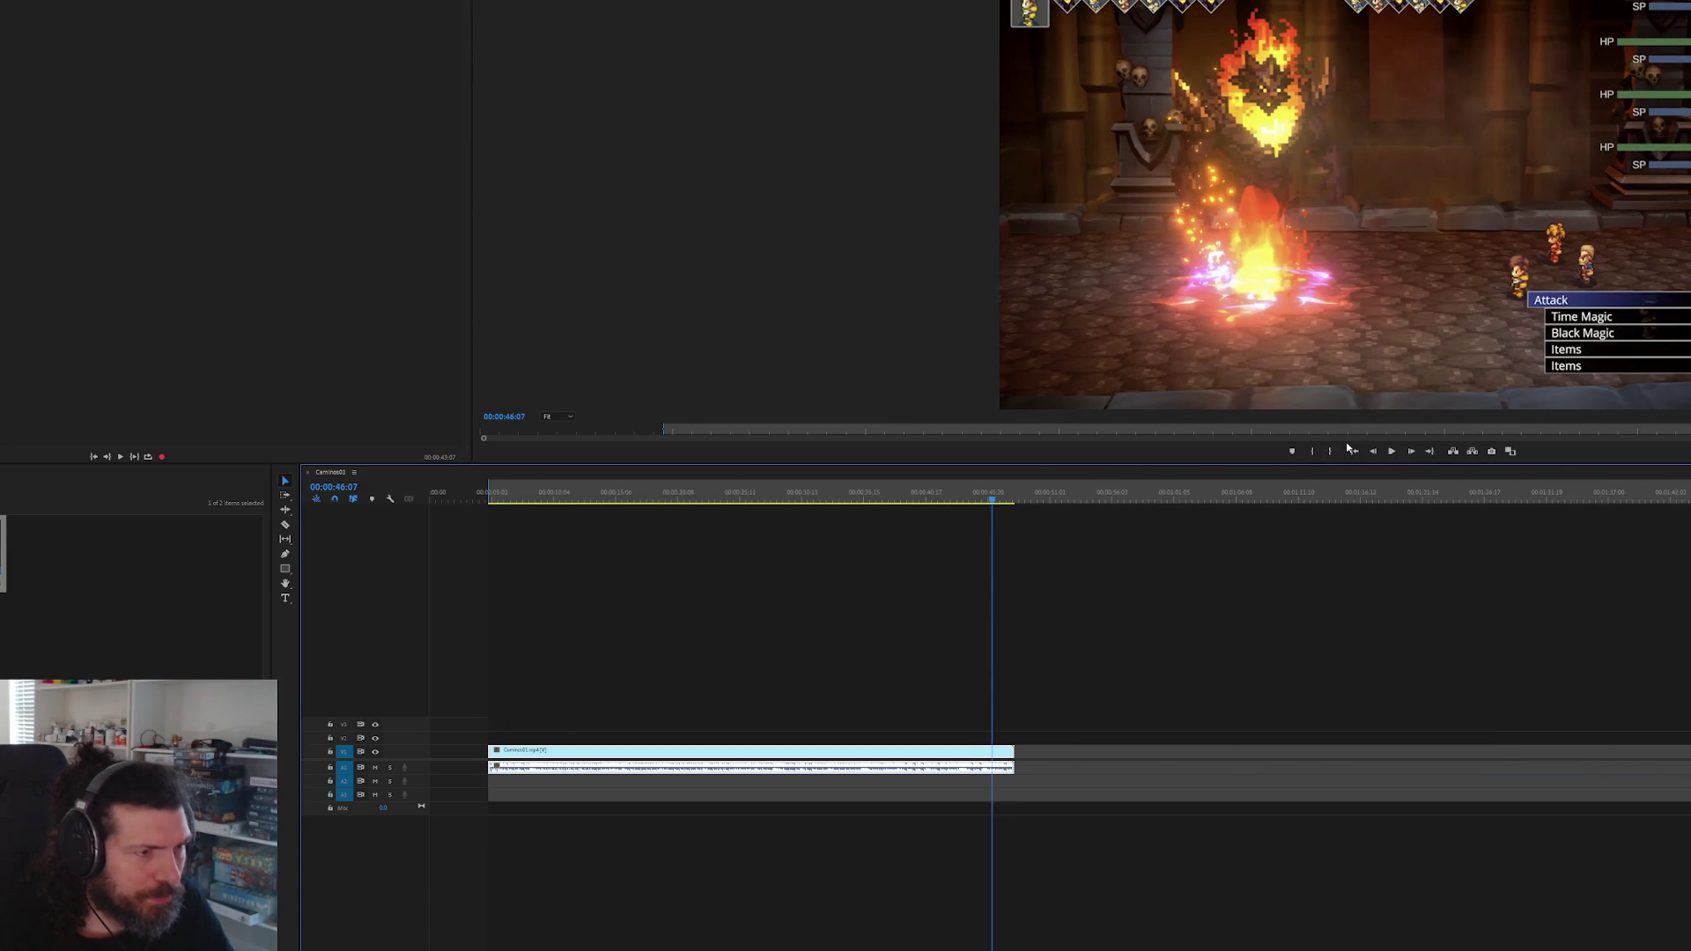
key("i")
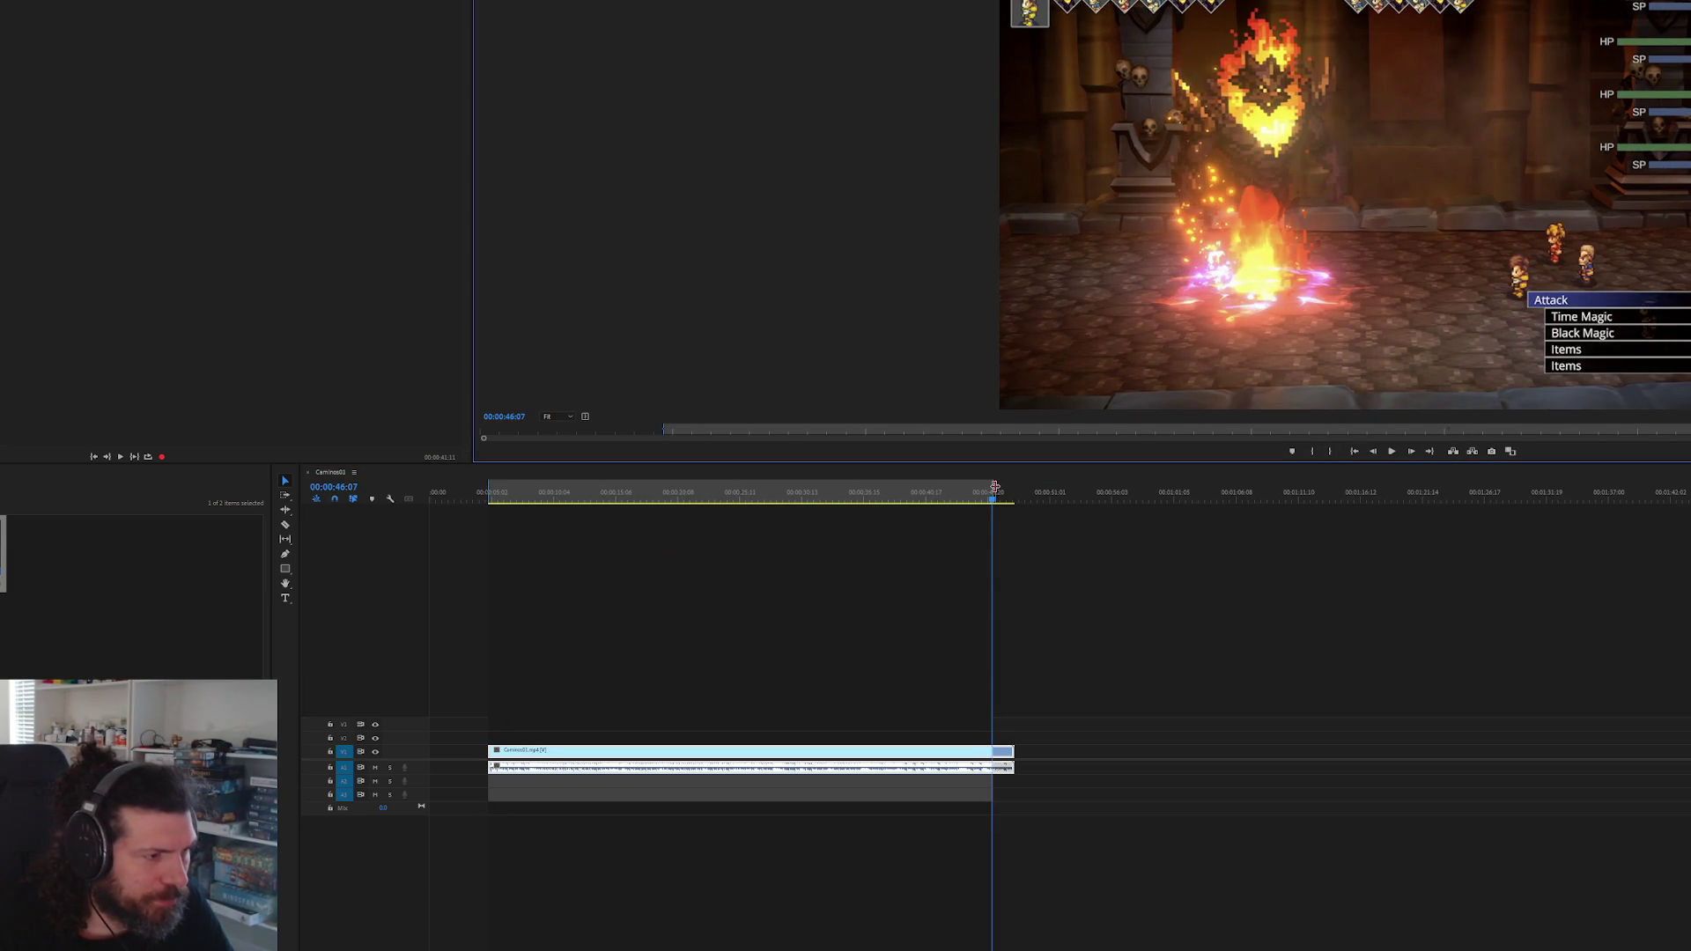
left_click(1016, 490)
key("shift+i")
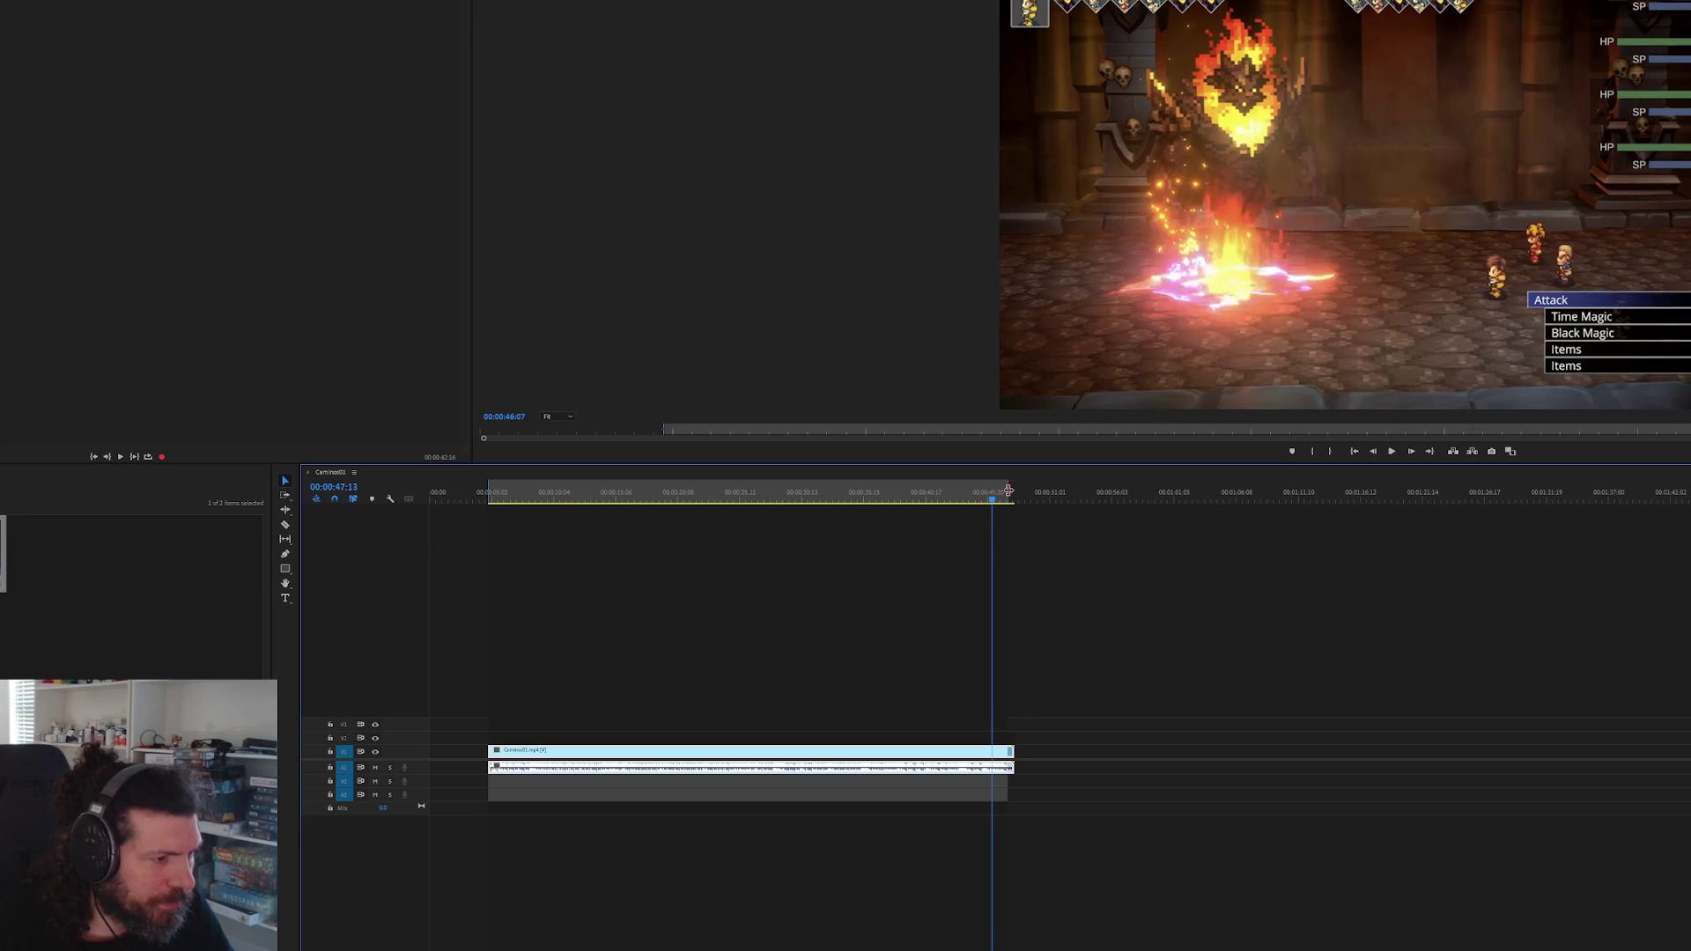
key("shift+i")
- Preview the trimmed clip, then bring up the Media export settings
key("space")
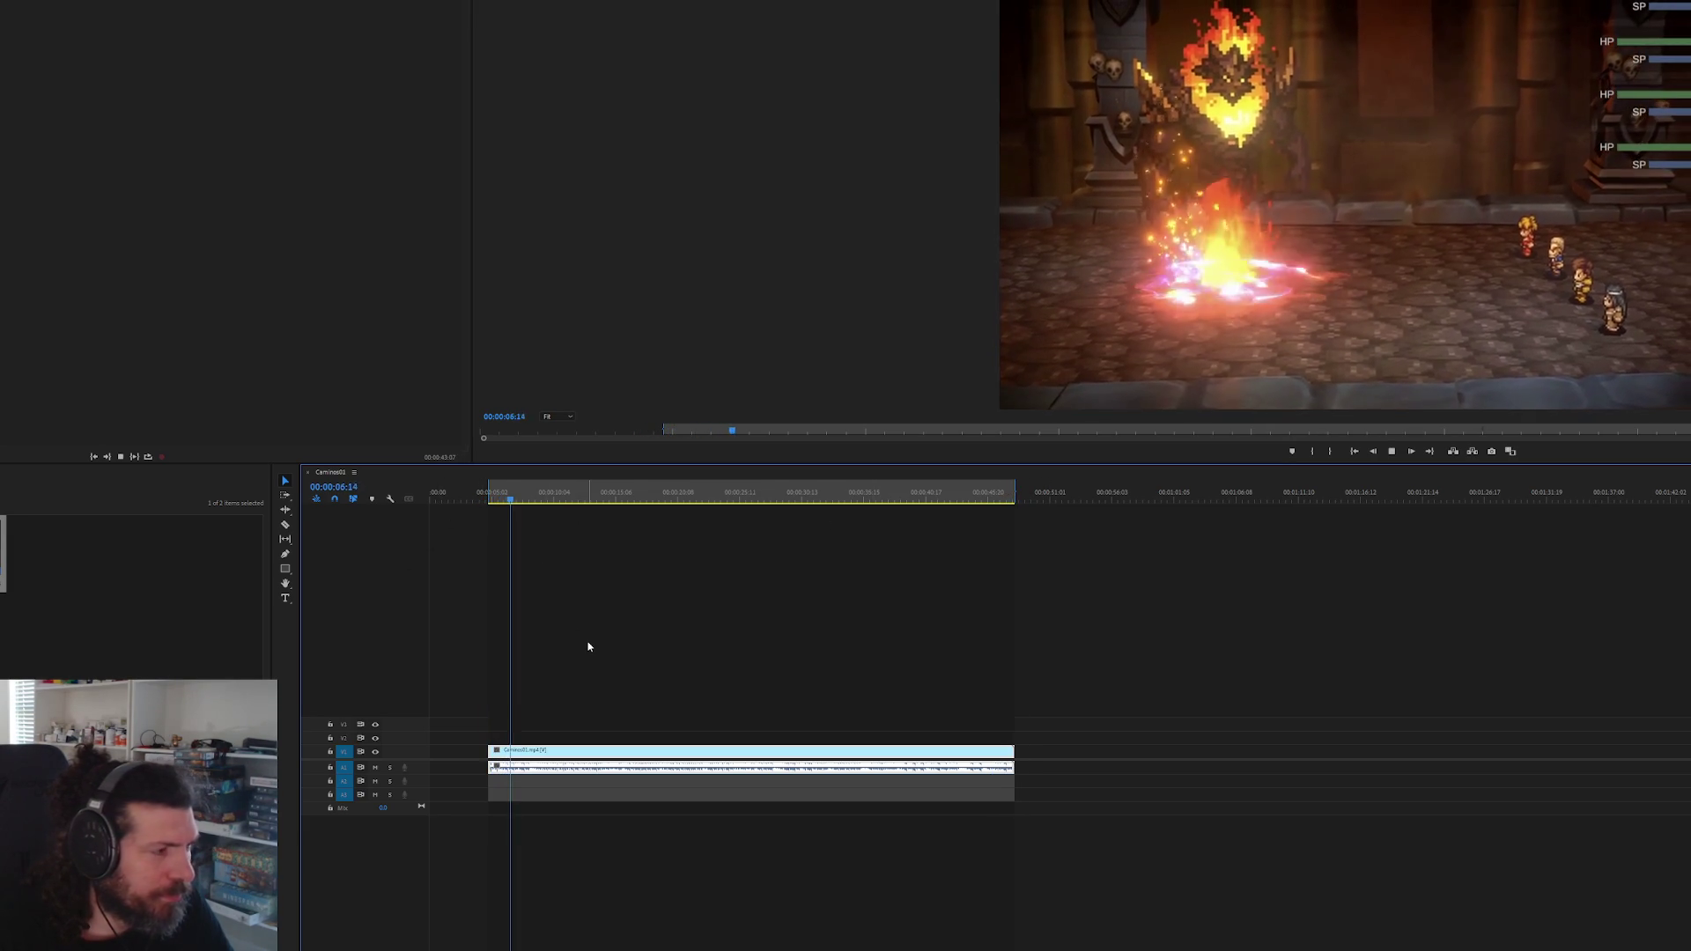
key("space")
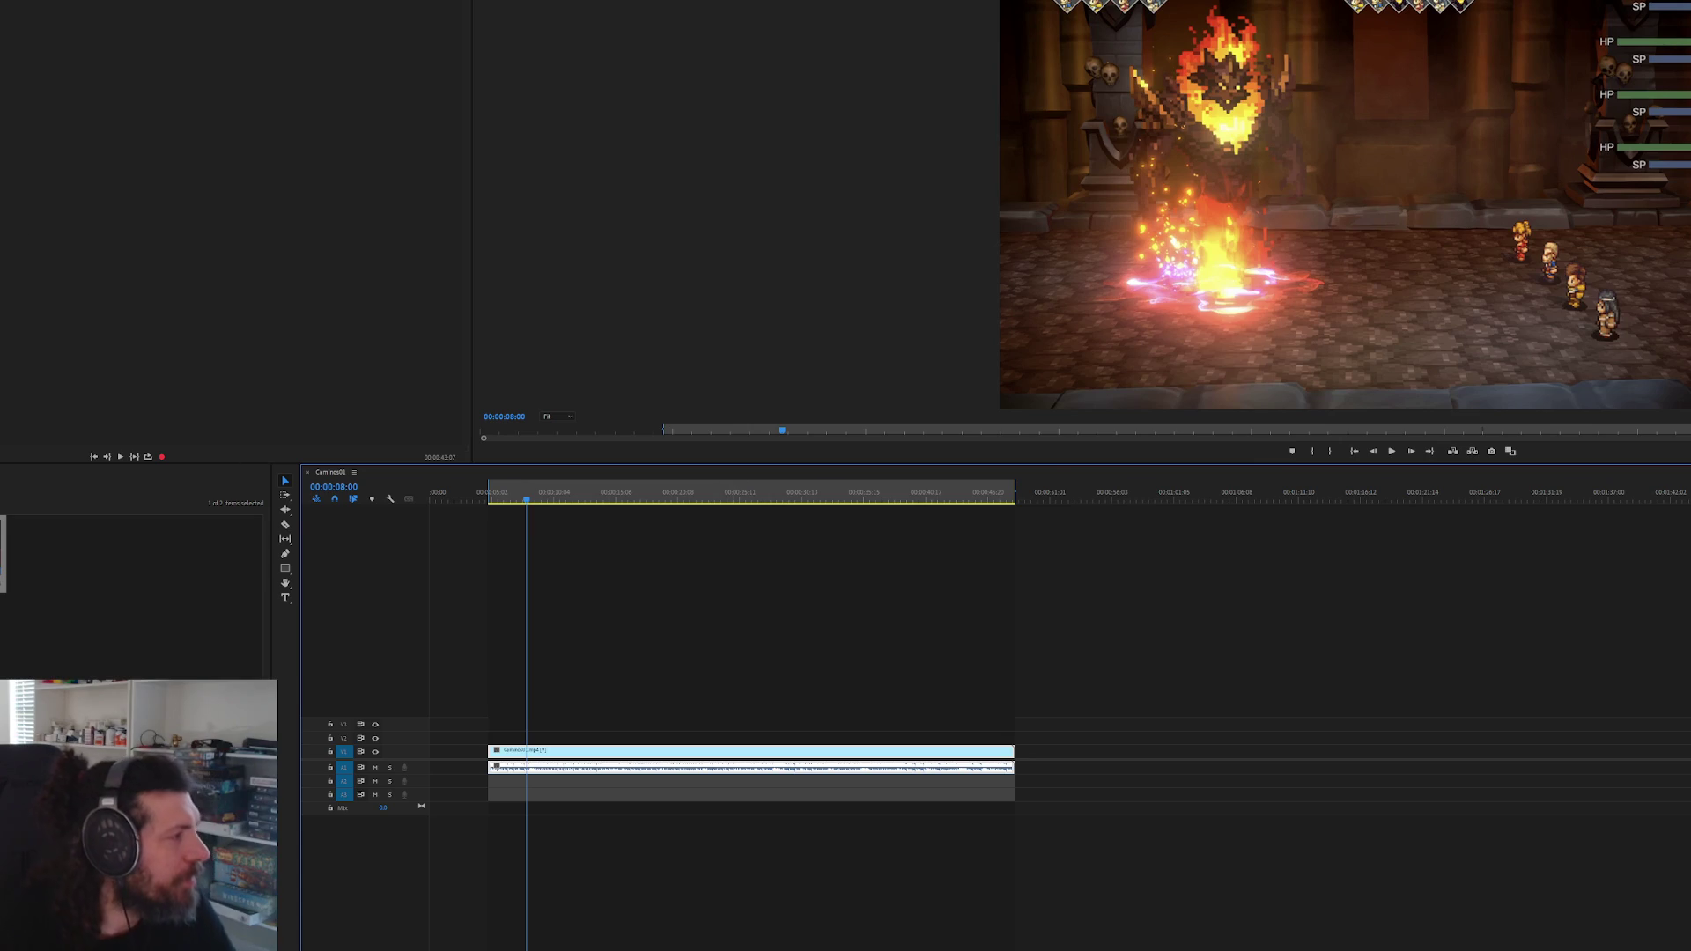
key("alt+f")
mouse_move(5, 360)
left_click(61, 364)
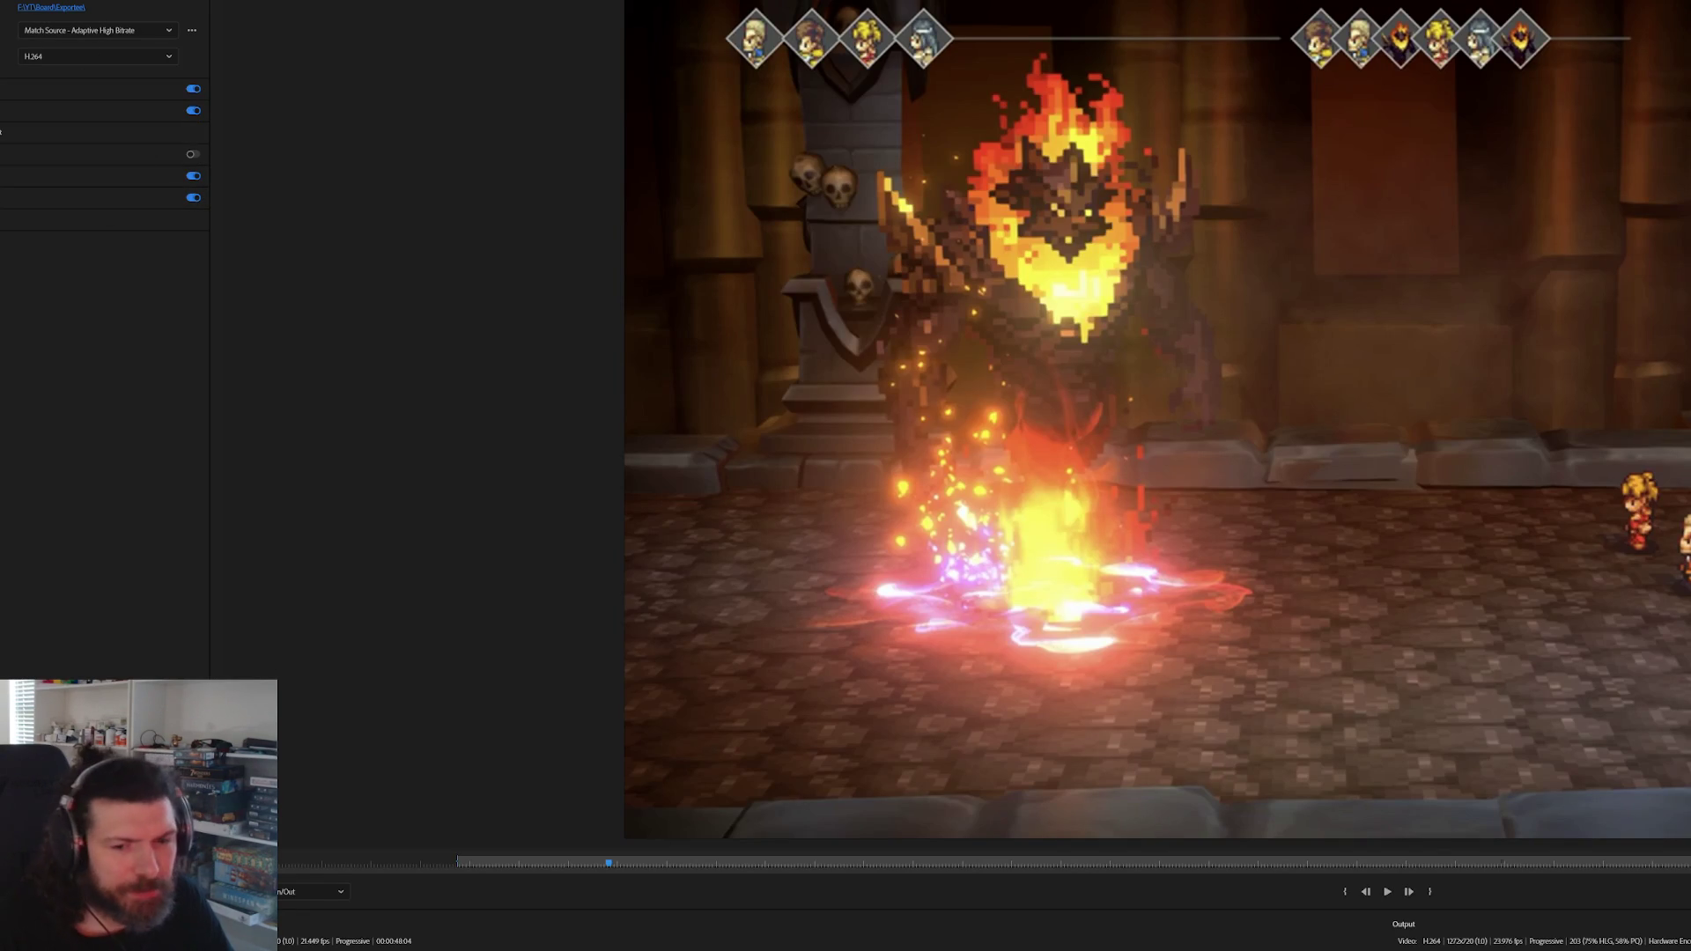
- Export the sequence using H.264, Match Source – Adaptive High Bitrate
left_click(1656, 940)
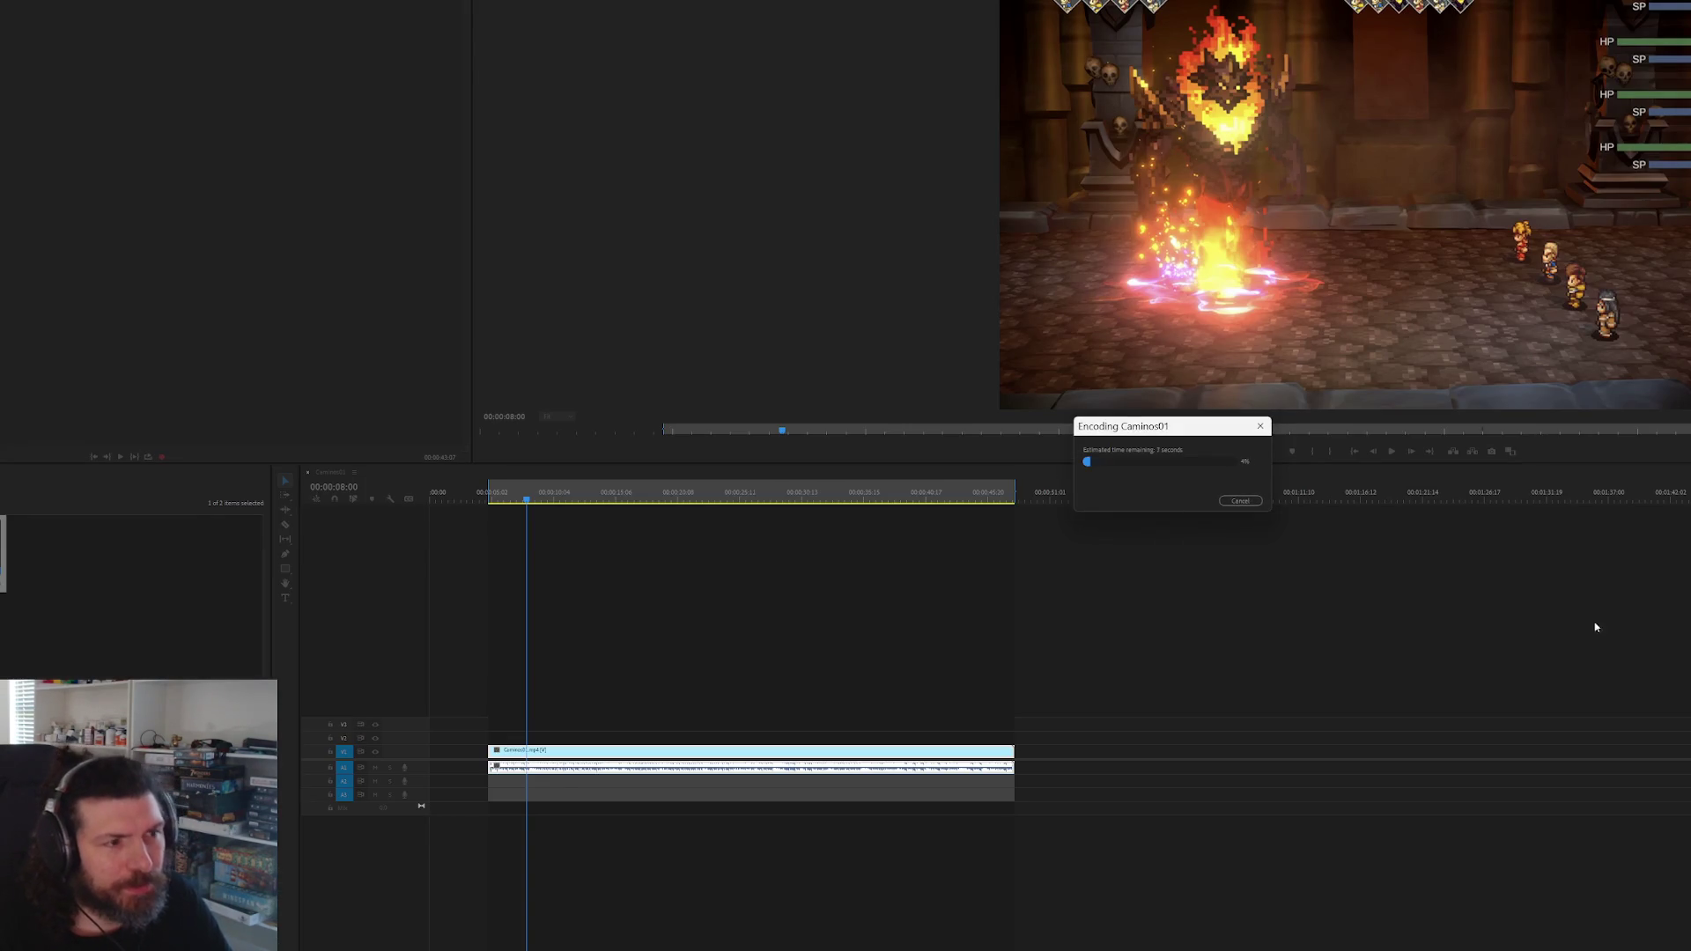